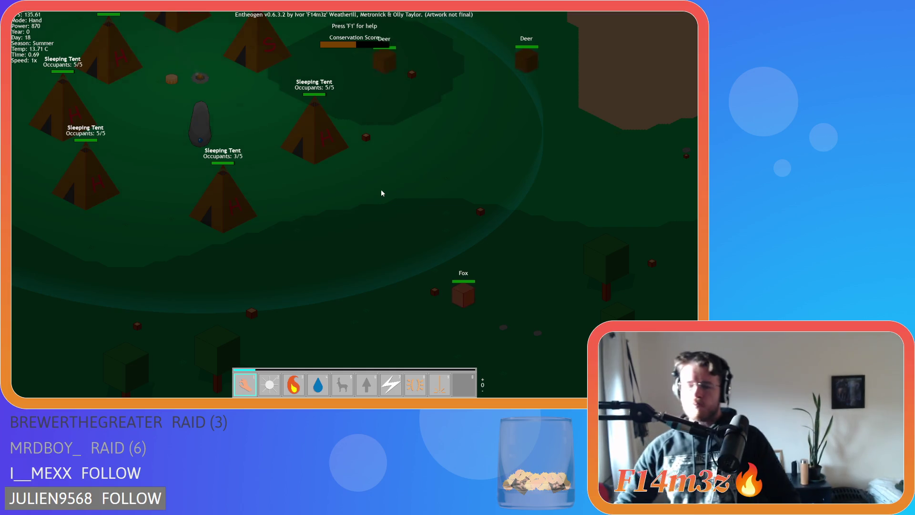
- Quit the Entheogen test, close its window, and scroll Draw End up to the stat bars
{"action": "key", "text": "Escape"}
{"action": "key", "text": "Return"}
{"action": "key", "text": "alt+F4"}
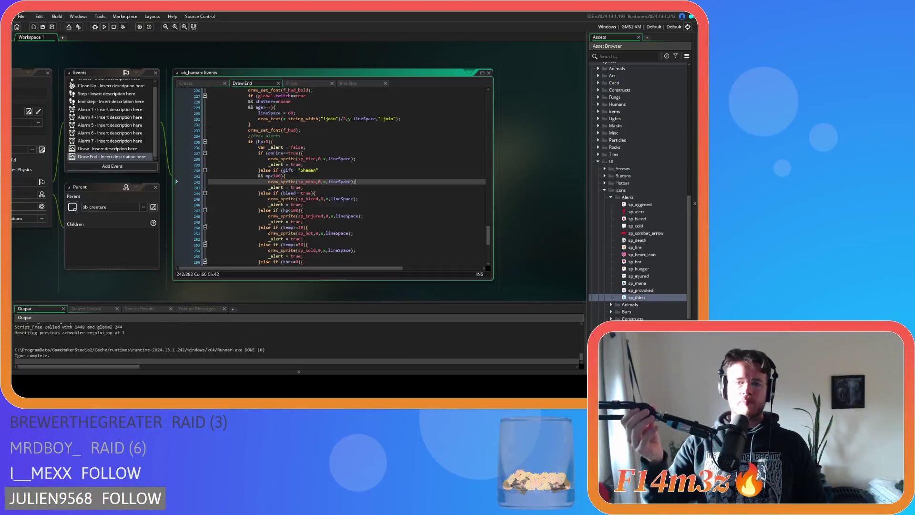
{"action": "key", "text": "Up"}
{"action": "key", "text": "Up"}
{"action": "key", "text": "Up"}
{"action": "scroll", "coordinate": [389, 185], "scroll_direction": "up", "scroll_amount": 15}
{"action": "scroll", "coordinate": [389, 185], "scroll_direction": "up", "scroll_amount": 15}
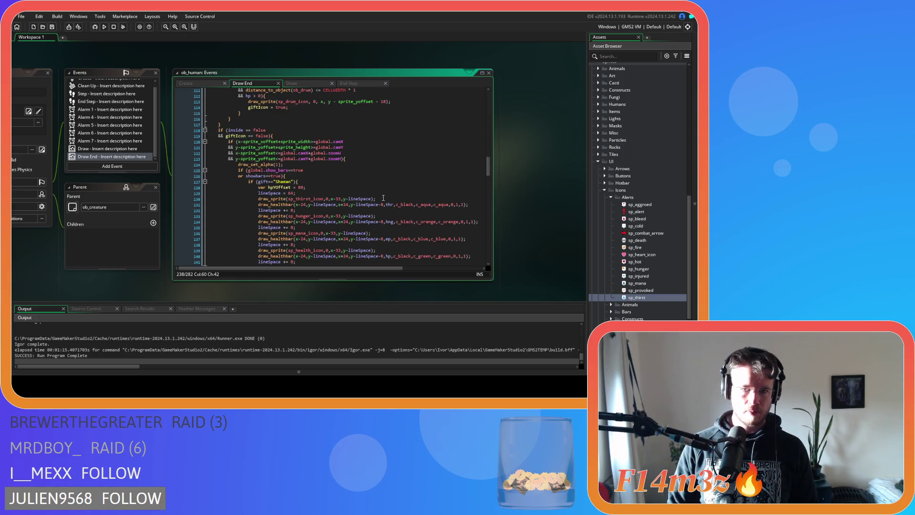
- Change the minus before lineSpace to a plus on the thirst bar's draw line
{"action": "left_click", "coordinate": [346, 199]}
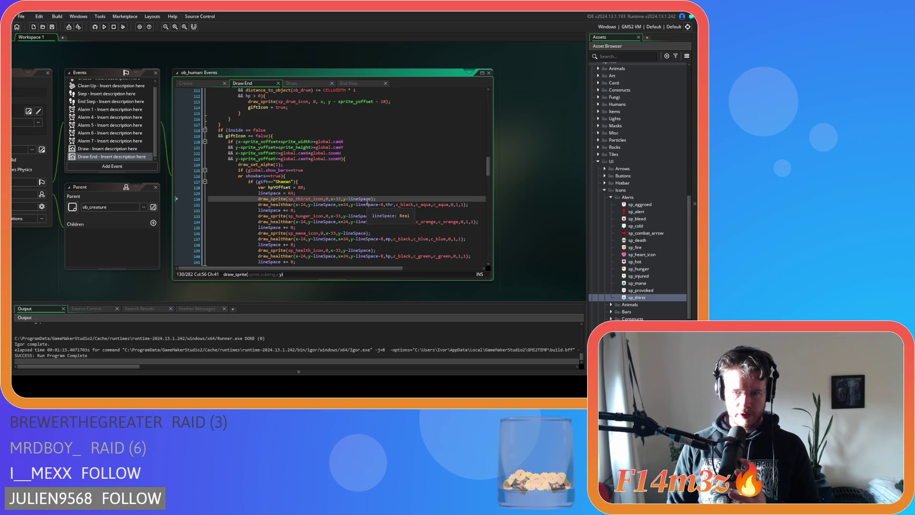
{"action": "key", "text": "Down"}
{"action": "key", "text": "Right"}
{"action": "key", "text": "Right"}
{"action": "key", "text": "Right"}
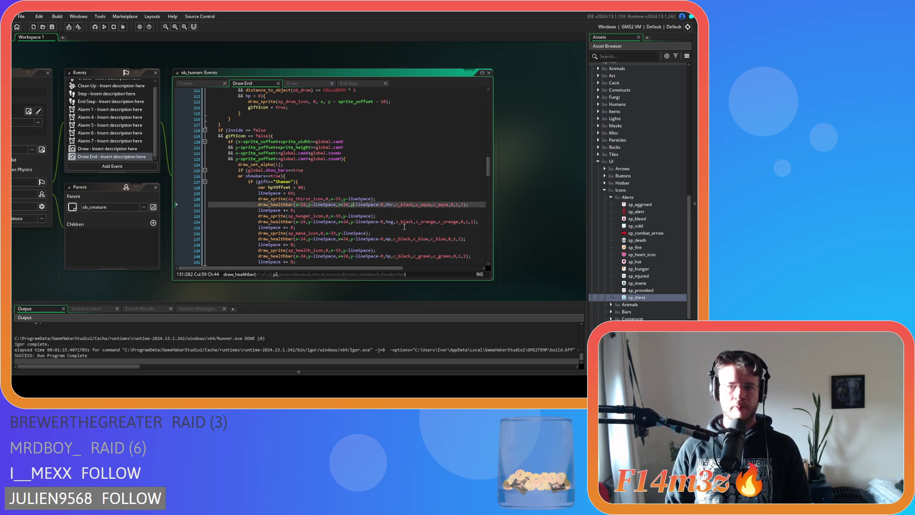
{"action": "key", "text": "Delete"}
{"action": "type", "text": "+"}
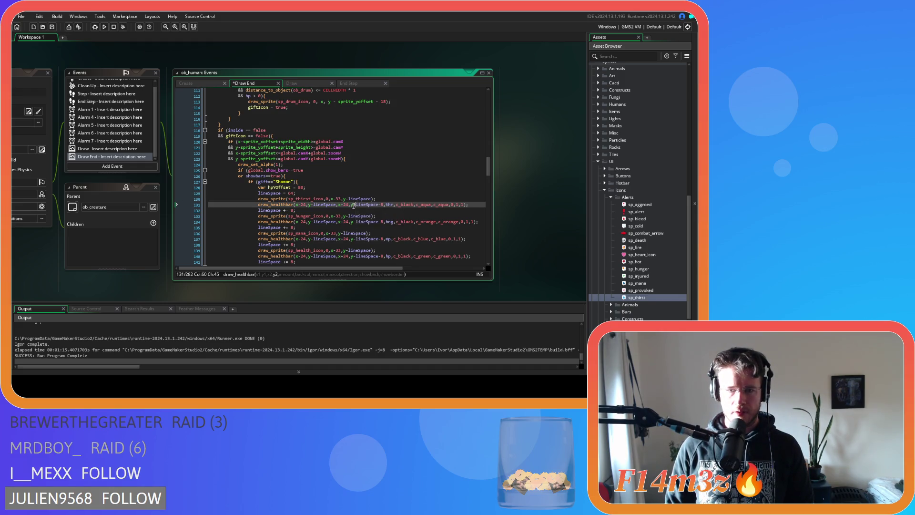
{"action": "scroll", "coordinate": [365, 223], "scroll_direction": "down", "scroll_amount": 2}
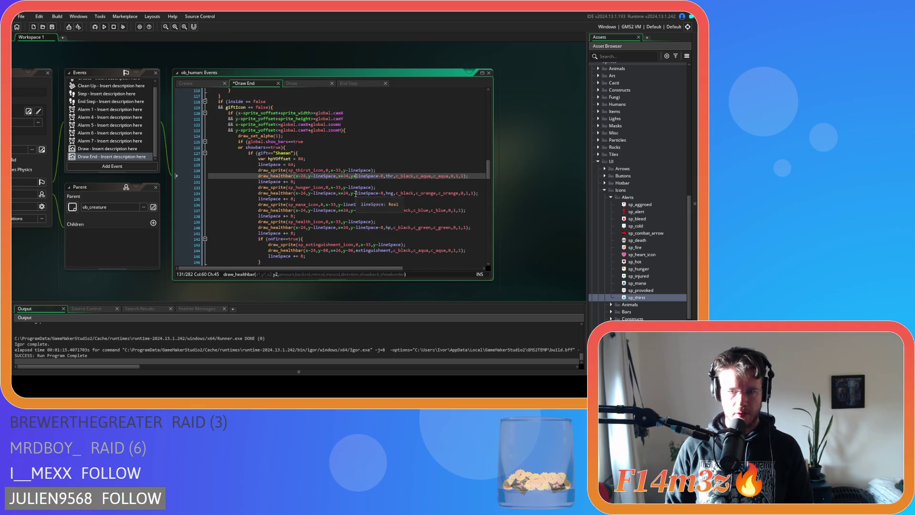
- Change the mana bar's bottom-edge minus before lineSpace to a plus
{"action": "left_click", "coordinate": [356, 194]}
{"action": "left_click", "coordinate": [356, 211]}
{"action": "key", "text": "BackSpace"}
{"action": "type", "text": "+"}
{"action": "left_click", "coordinate": [356, 228]}
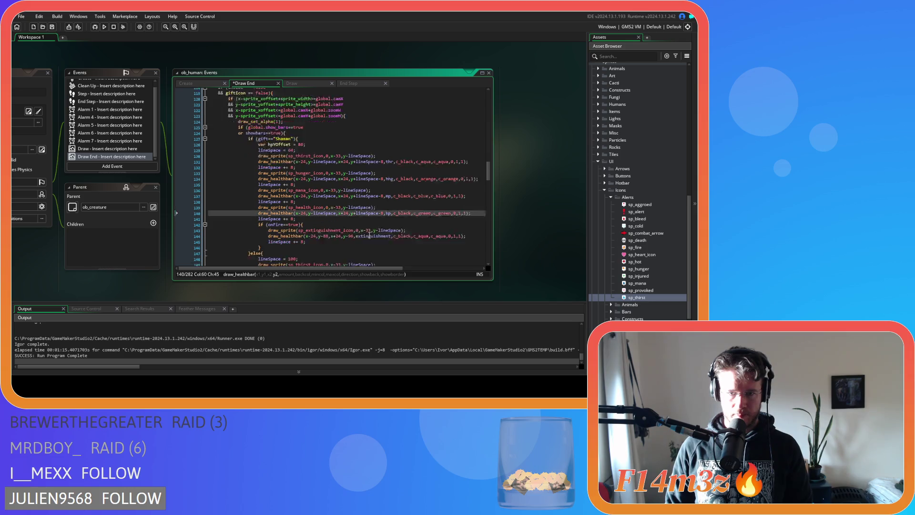
{"action": "scroll", "coordinate": [358, 219], "scroll_direction": "down", "scroll_amount": 3}
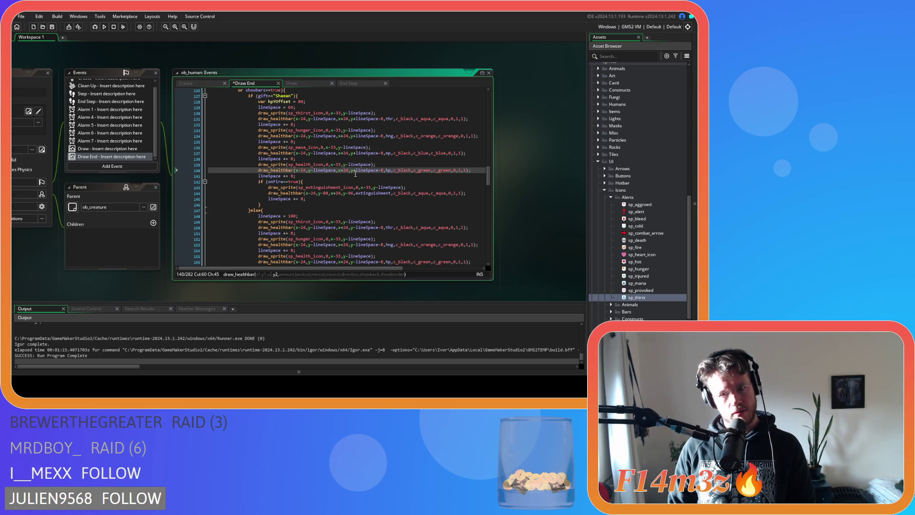
- Replace the extinguishment bar's fixed 96 offset with +lineSpace
{"action": "left_click_drag", "start_coordinate": [354, 172], "coordinate": [380, 173]}
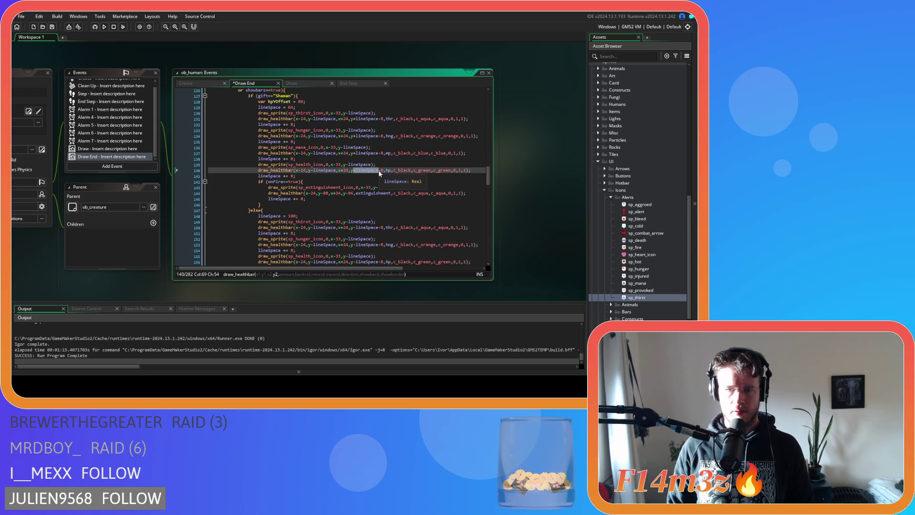
{"action": "double_click", "coordinate": [350, 194]}
{"action": "type", "text": "+lineSpace"}
{"action": "scroll", "coordinate": [372, 198], "scroll_direction": "down", "scroll_amount": 4}
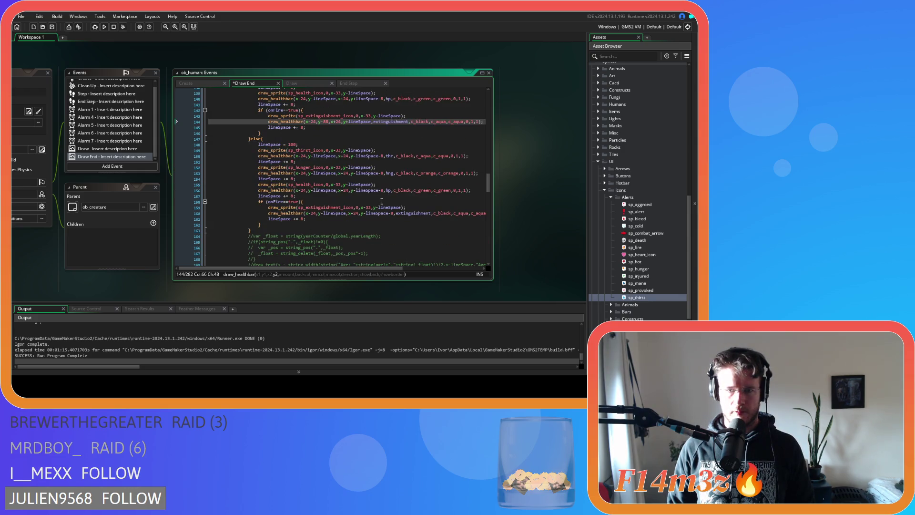
- Revert the non-Shaman thirst bar to minus lineSpace and swap another 96 offset for lineSpace
{"action": "left_click", "coordinate": [353, 157]}
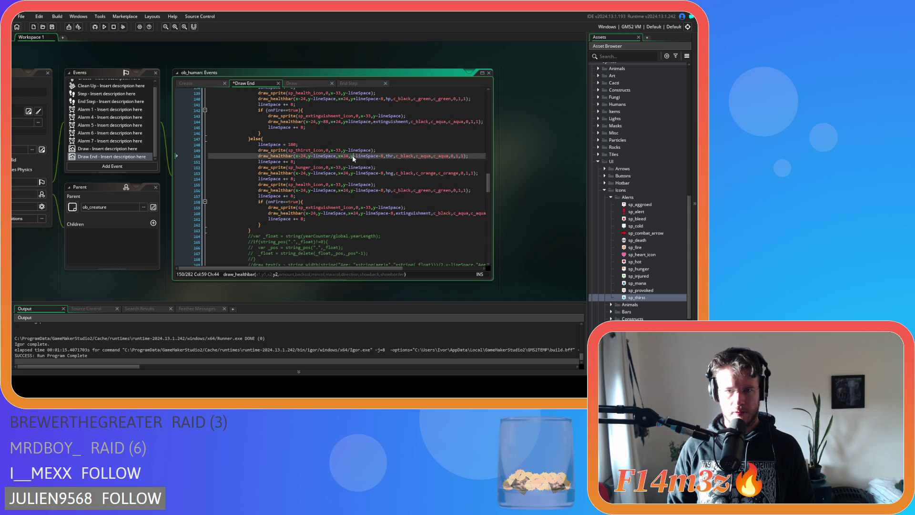
{"action": "double_click", "coordinate": [354, 157]}
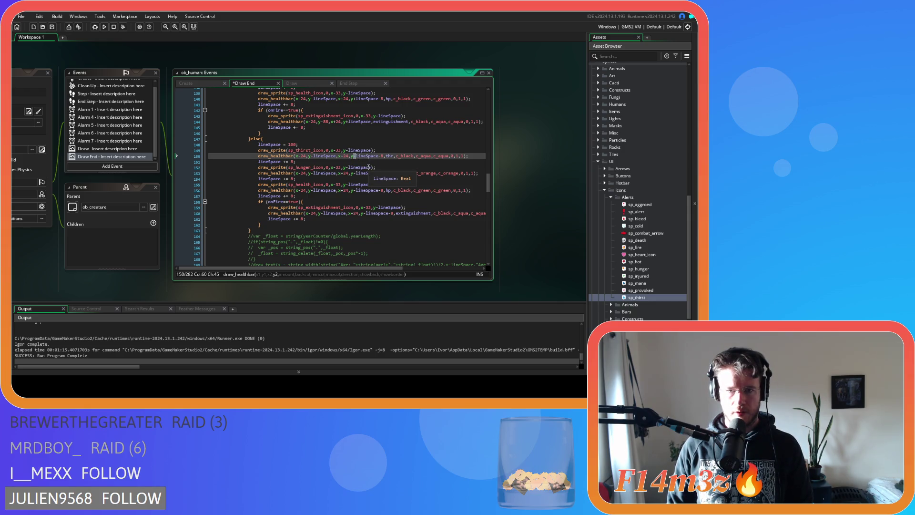
{"action": "key", "text": "Up"}
{"action": "key", "text": "Up"}
{"action": "key", "text": "Up"}
{"action": "key", "text": "Up"}
{"action": "key", "text": "Up"}
{"action": "key", "text": "Up"}
{"action": "key", "text": "Delete"}
{"action": "type", "text": "-"}
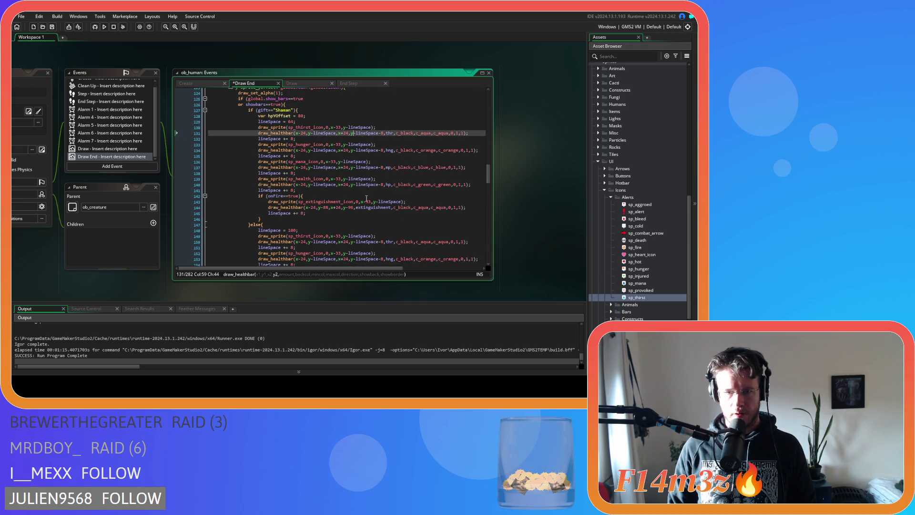
{"action": "double_click", "coordinate": [351, 207]}
{"action": "type", "text": "lineSpace"}
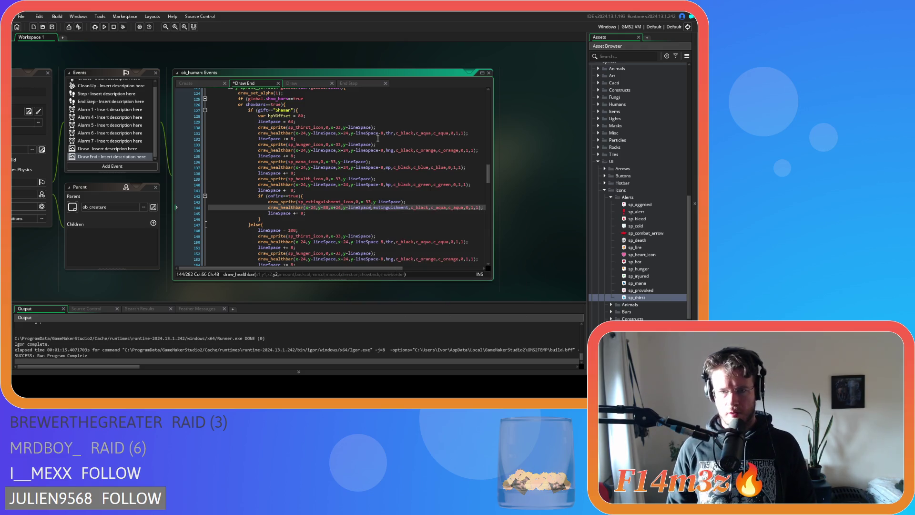
- Change the -8 offsets to +8 on the thirst, hunger, mana and health bars
{"action": "double_click", "coordinate": [380, 133]}
{"action": "type", "text": "+"}
{"action": "double_click", "coordinate": [380, 151]}
{"action": "type", "text": "+"}
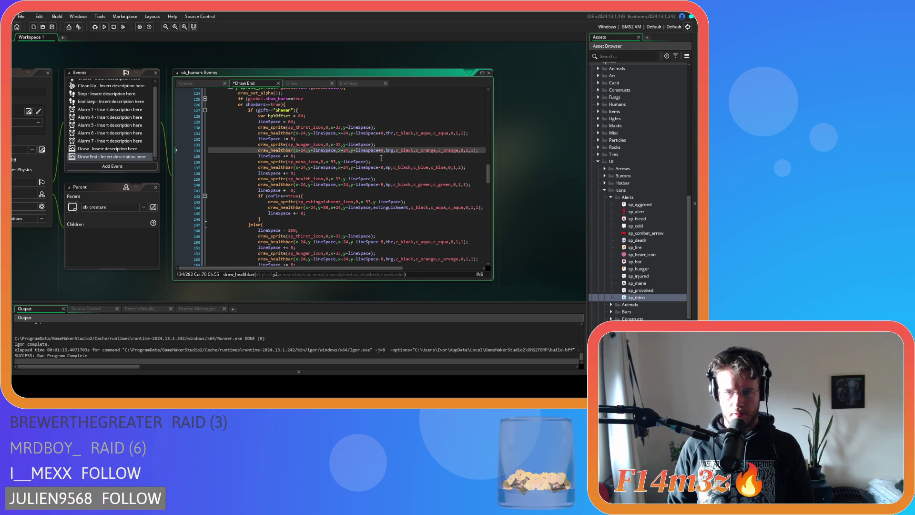
{"action": "double_click", "coordinate": [380, 168]}
{"action": "type", "text": "+"}
{"action": "double_click", "coordinate": [380, 185]}
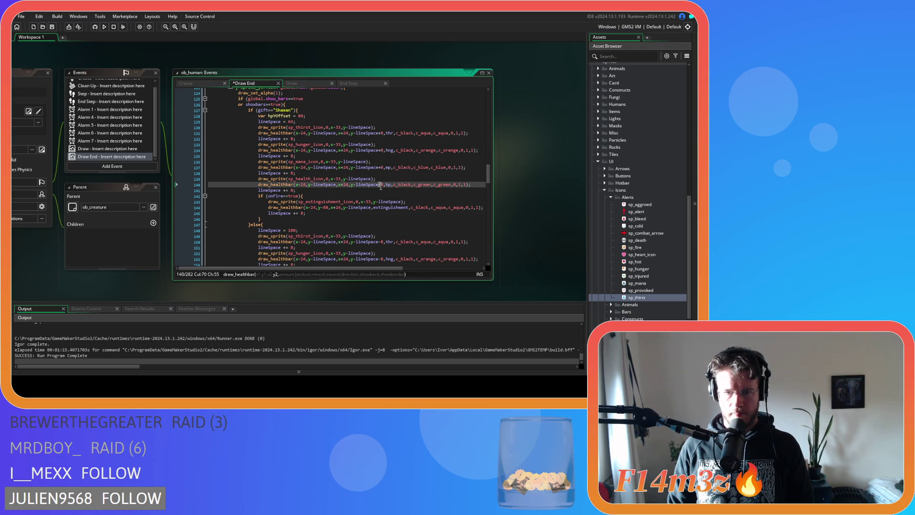
{"action": "scroll", "coordinate": [392, 198], "scroll_direction": "down", "scroll_amount": 3}
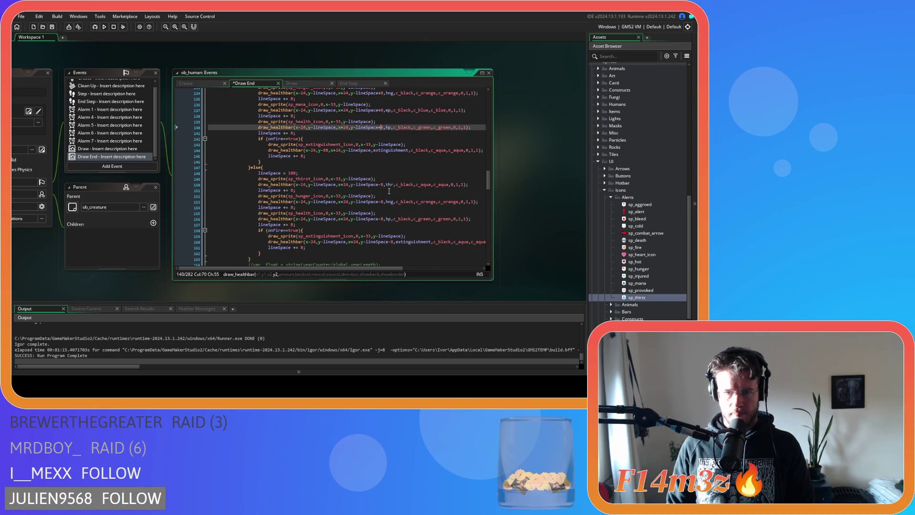
- Replace the extinguishment bar's 88 offset with lineSpace and append +8
{"action": "left_click", "coordinate": [372, 151]}
{"action": "scroll", "coordinate": [367, 167], "scroll_direction": "up", "scroll_amount": 2}
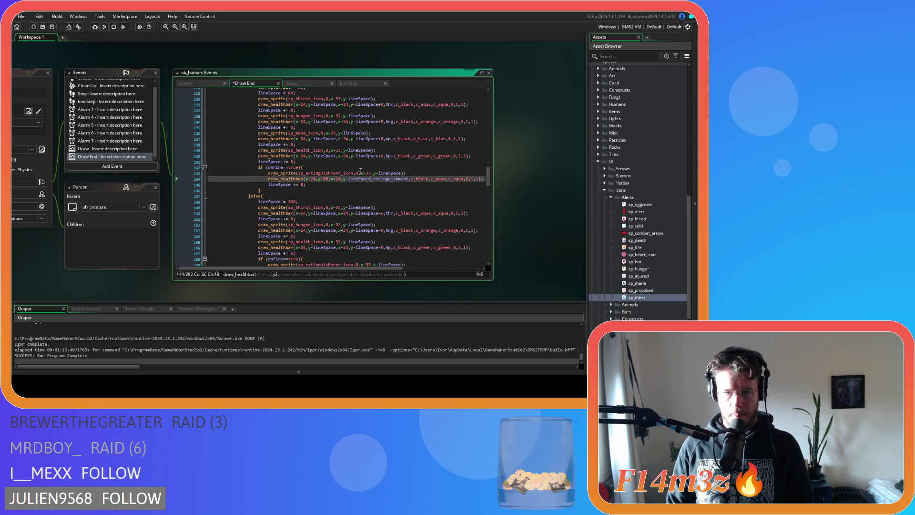
{"action": "double_click", "coordinate": [328, 156]}
{"action": "key", "text": "ctrl+c"}
{"action": "double_click", "coordinate": [326, 179]}
{"action": "key", "text": "ctrl+v"}
{"action": "left_click", "coordinate": [390, 180]}
{"action": "type", "text": "+8"}
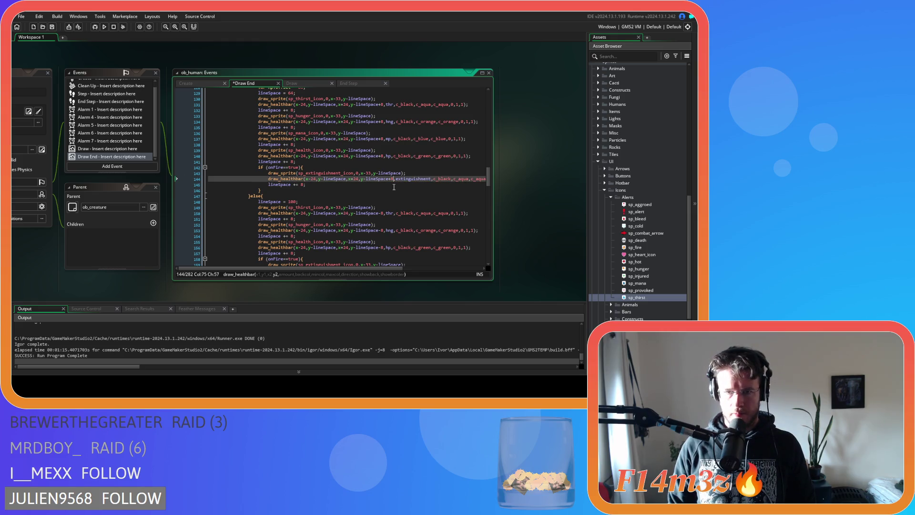
- Change the non-Shaman thirst, hunger and health bars' -8 offsets to +8
{"action": "double_click", "coordinate": [382, 214]}
{"action": "type", "text": "+"}
{"action": "scroll", "coordinate": [381, 214], "scroll_direction": "down", "scroll_amount": 3}
{"action": "double_click", "coordinate": [382, 173]}
{"action": "type", "text": "+"}
{"action": "double_click", "coordinate": [380, 190]}
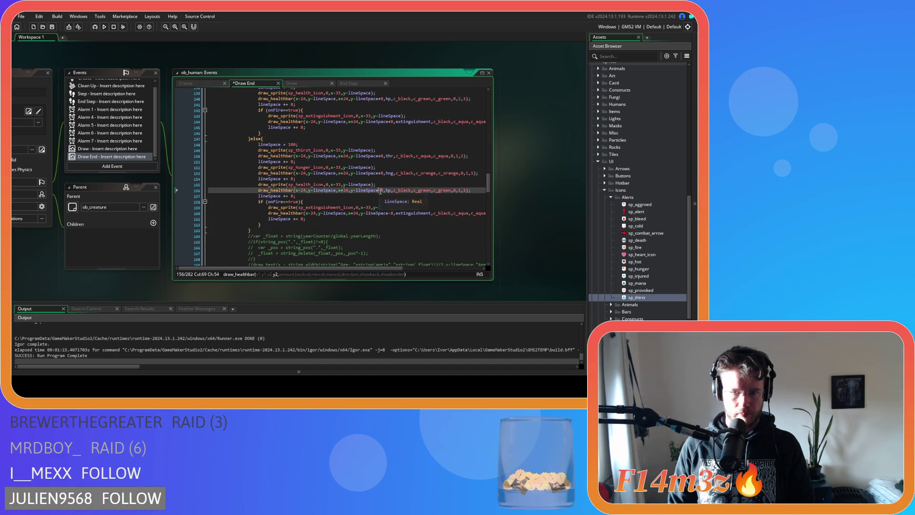
{"action": "type", "text": "+"}
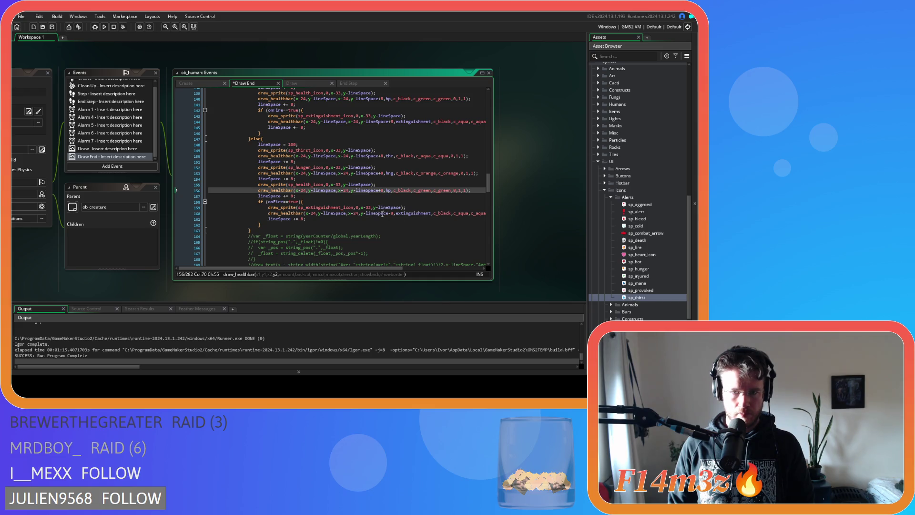
- Save the edited Draw End code
{"action": "left_click", "coordinate": [388, 214]}
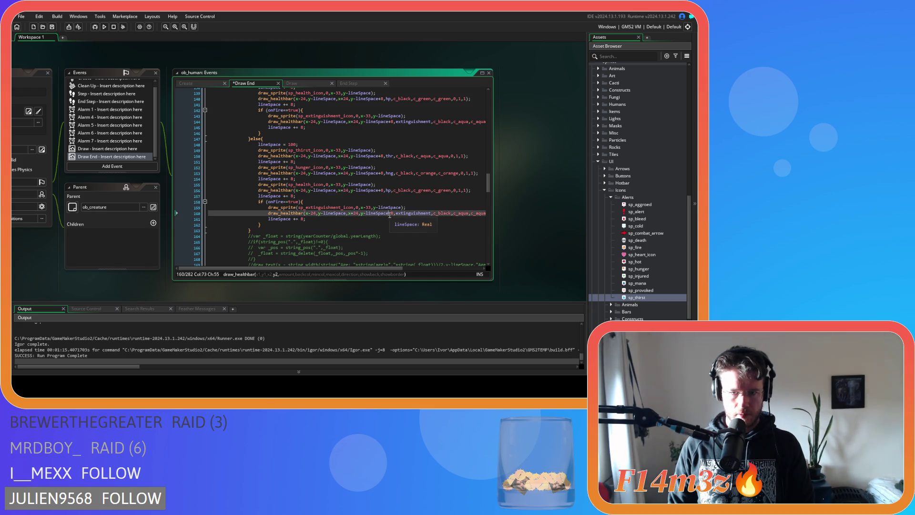
{"action": "left_click", "coordinate": [422, 204]}
{"action": "key", "text": "ctrl+s"}
{"action": "scroll", "coordinate": [422, 204], "scroll_direction": "down", "scroll_amount": 15}
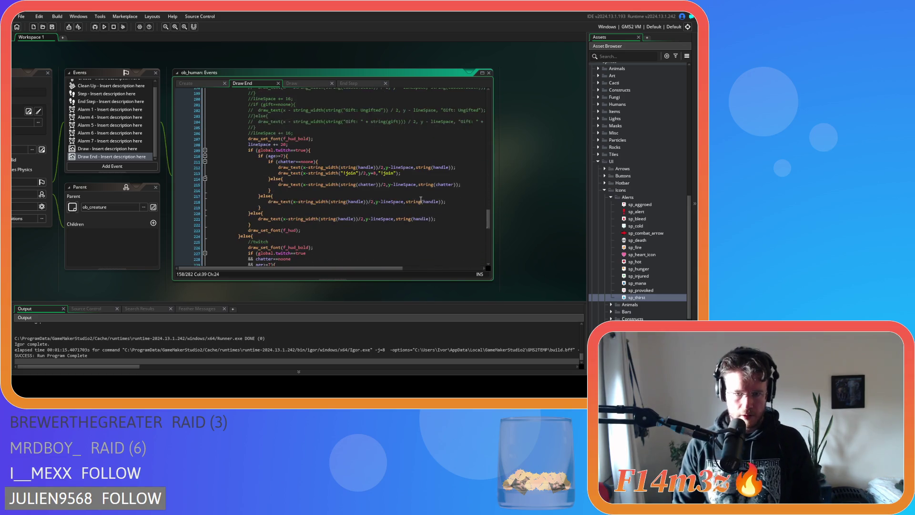
{"action": "scroll", "coordinate": [421, 199], "scroll_direction": "up", "scroll_amount": 1}
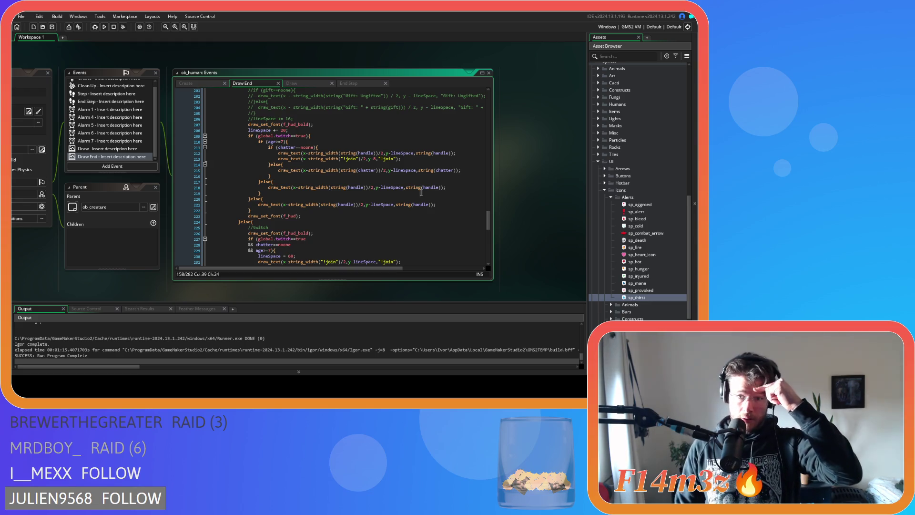
{"action": "left_click", "coordinate": [394, 159]}
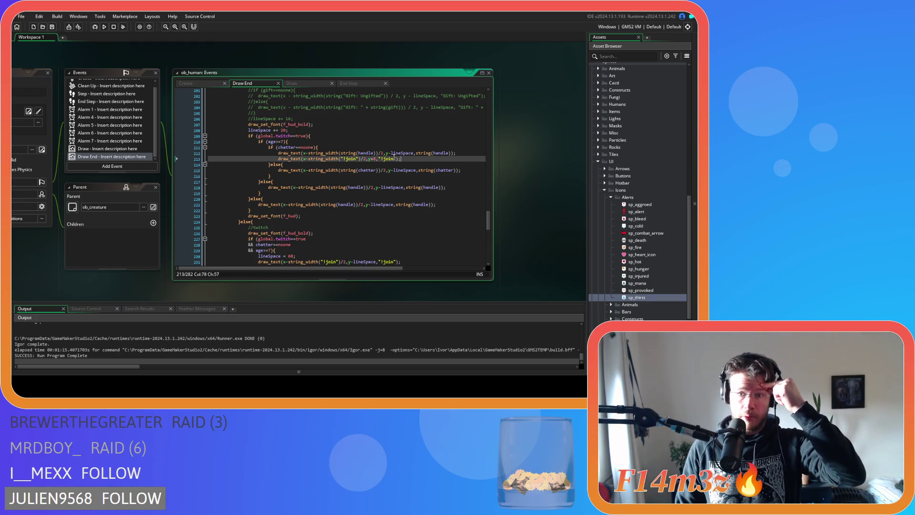
{"action": "left_click", "coordinate": [388, 153]}
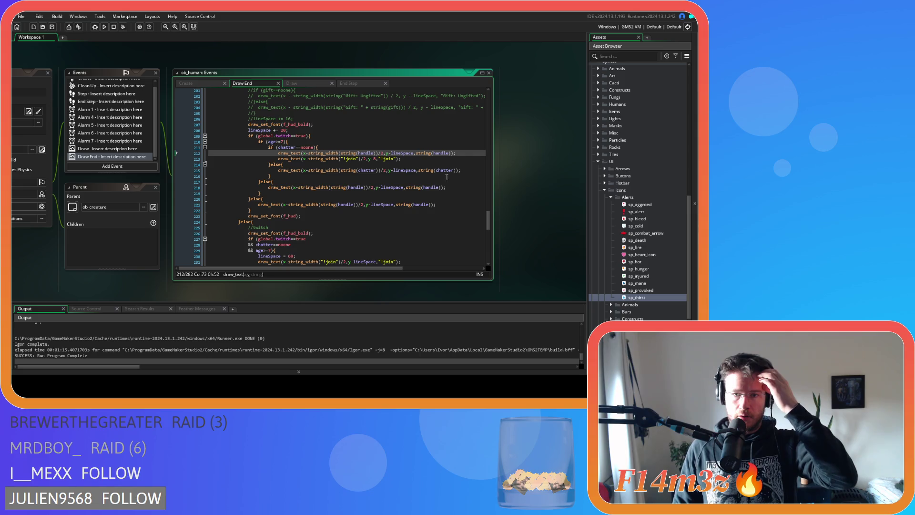
{"action": "left_click_drag", "start_coordinate": [487, 219], "coordinate": [491, 234]}
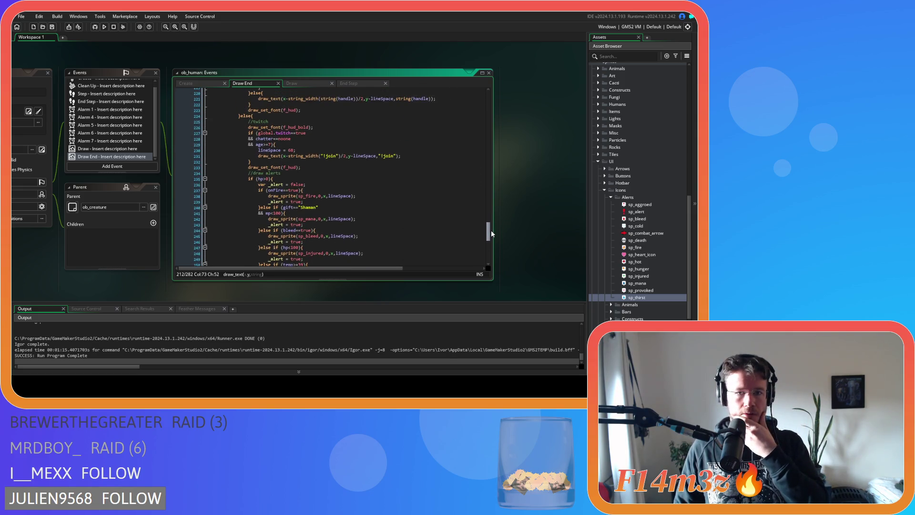
{"action": "left_click", "coordinate": [363, 149]}
{"action": "left_click", "coordinate": [355, 157]}
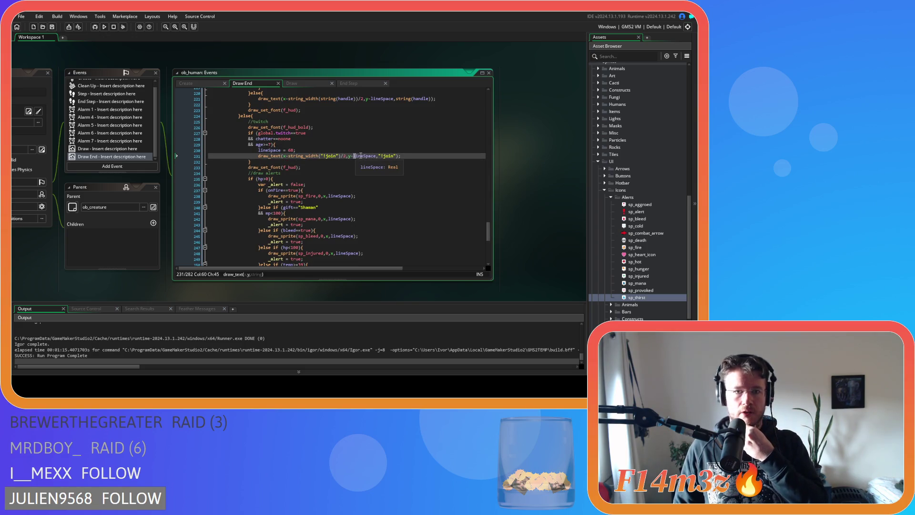
{"action": "left_click_drag", "start_coordinate": [258, 150], "coordinate": [305, 151]}
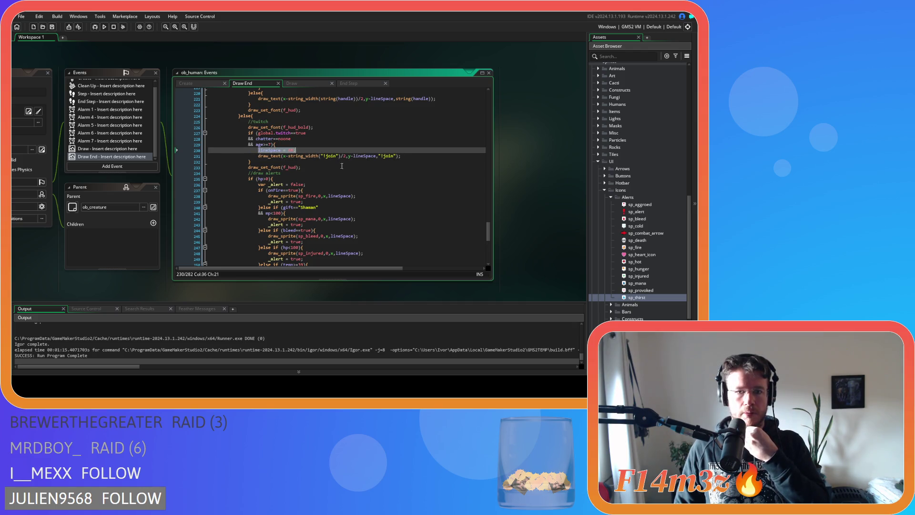
{"action": "scroll", "coordinate": [342, 165], "scroll_direction": "down", "scroll_amount": 3}
{"action": "scroll", "coordinate": [425, 196], "scroll_direction": "up", "scroll_amount": 4}
{"action": "left_click", "coordinate": [418, 169]}
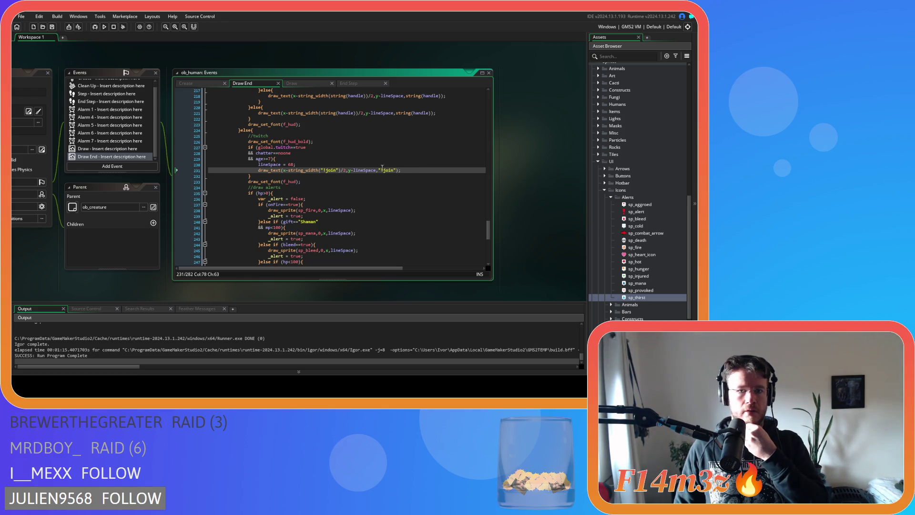
{"action": "left_click_drag", "start_coordinate": [290, 153], "coordinate": [256, 153]}
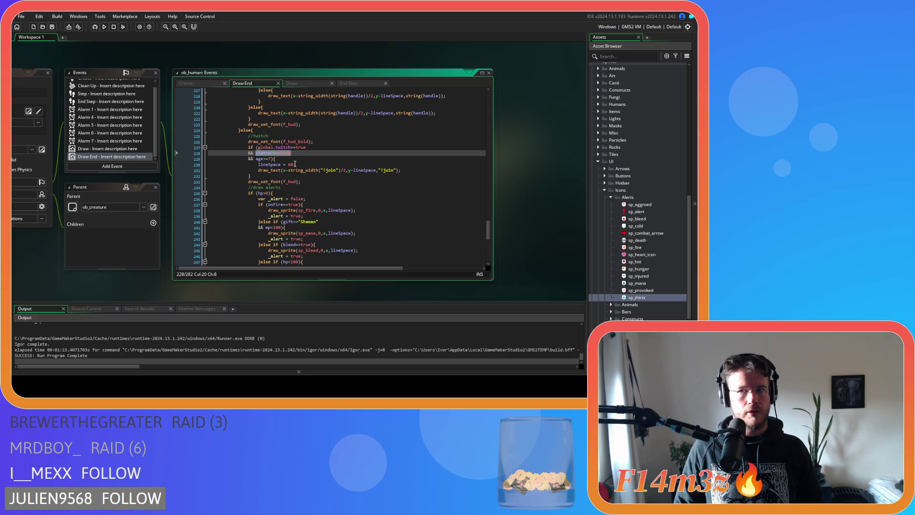
- Add an if (chatter==noone) check below lineSpace = 68 in the Twitch block
{"action": "key", "text": "BackSpace"}
{"action": "key", "text": "BackSpace"}
{"action": "key", "text": "BackSpace"}
{"action": "left_click", "coordinate": [286, 153]}
{"action": "key", "text": "Return"}
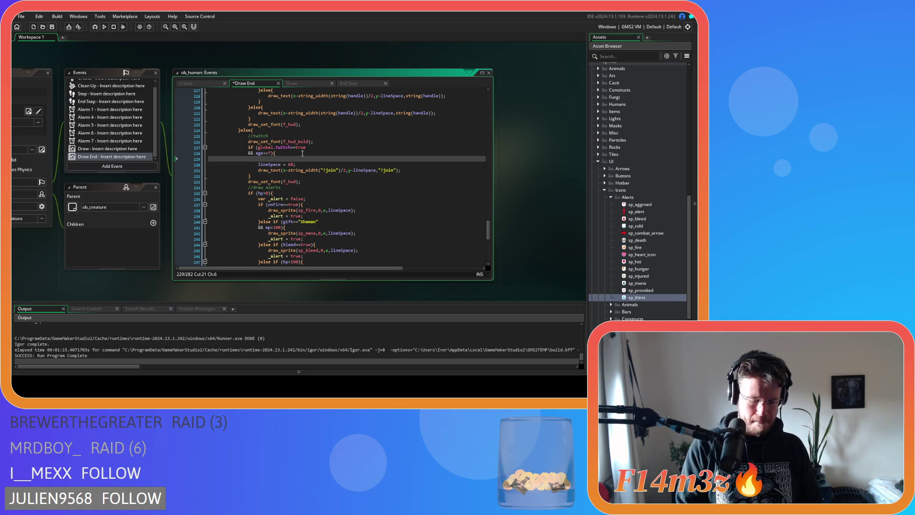
{"action": "type", "text": "if"}
{"action": "key", "text": "ctrl+z"}
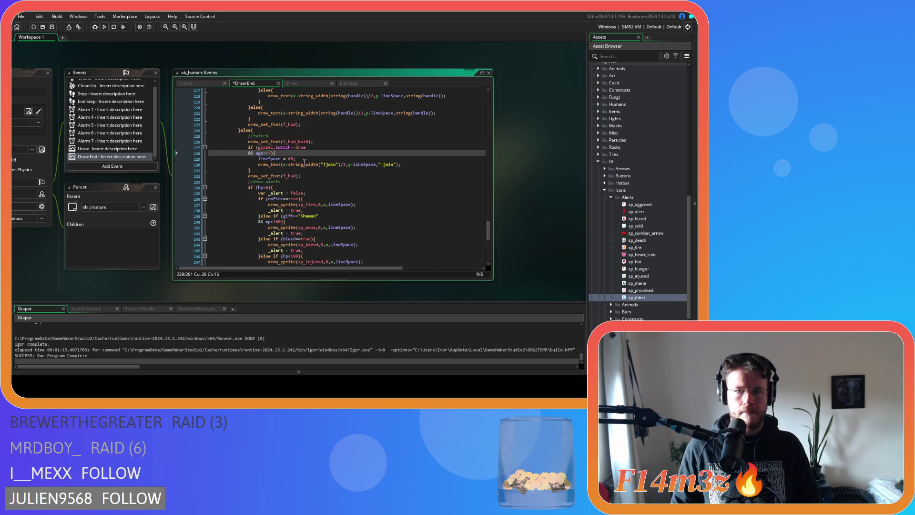
{"action": "left_click", "coordinate": [306, 159]}
{"action": "key", "text": "Return"}
{"action": "type", "text": "if ("}
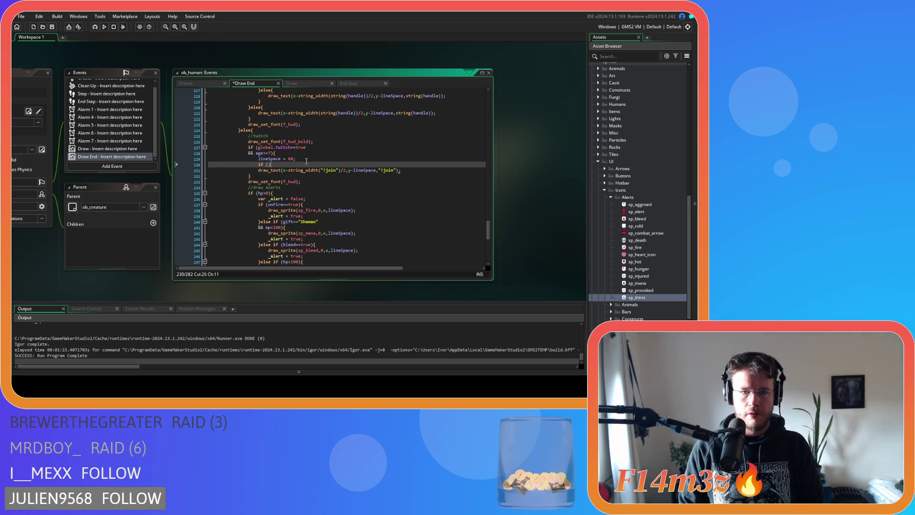
{"action": "type", "text": "chatter==noone"}
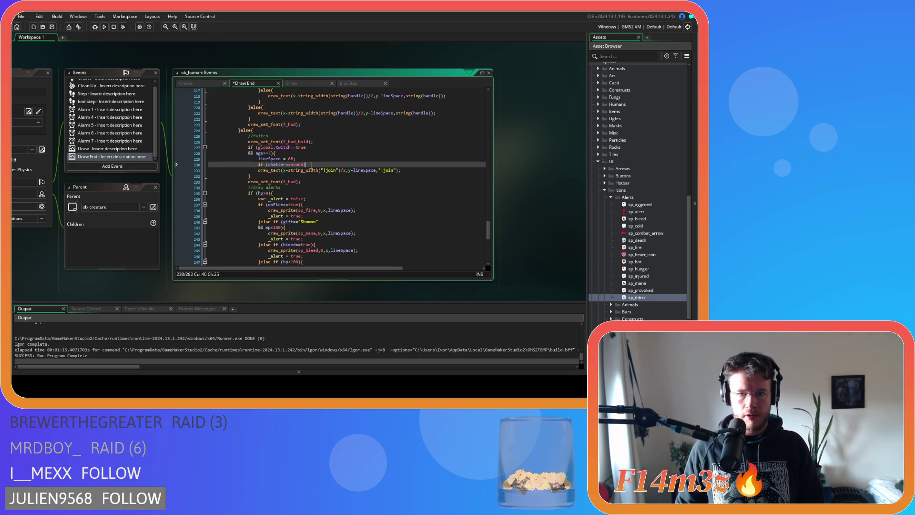
- Indent the !join draw_text under the check and add an else{ block after it
{"action": "left_click", "coordinate": [257, 170]}
{"action": "key", "text": "Tab"}
{"action": "left_click", "coordinate": [431, 171]}
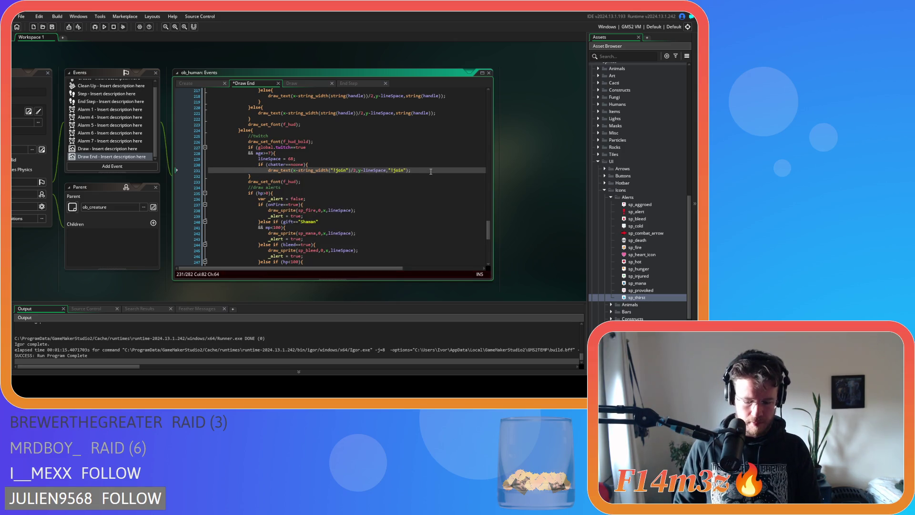
{"action": "key", "text": "Return"}
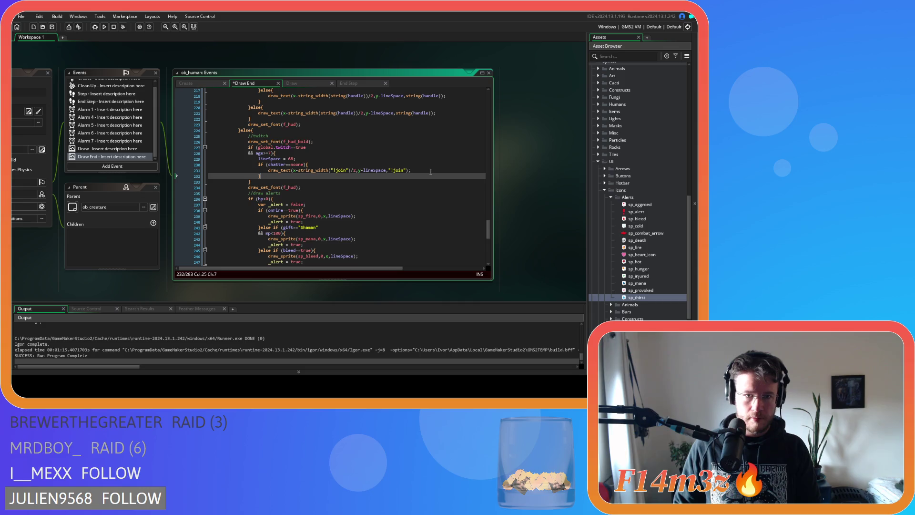
{"action": "type", "text": "}else{"}
{"action": "key", "text": "Return"}
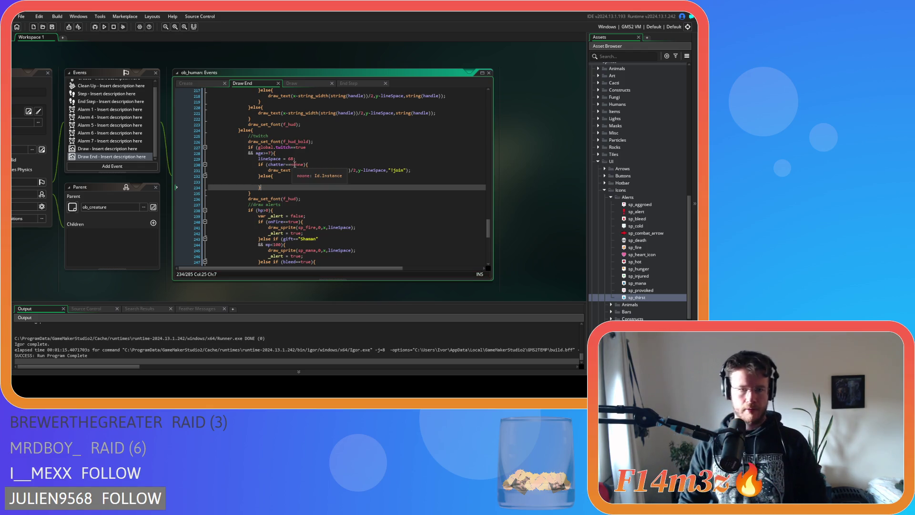
- Copy the existing chatter-name draw statement into the else branch
{"action": "left_click_drag", "start_coordinate": [268, 171], "coordinate": [376, 174]}
{"action": "scroll", "coordinate": [423, 139], "scroll_direction": "up", "scroll_amount": 1}
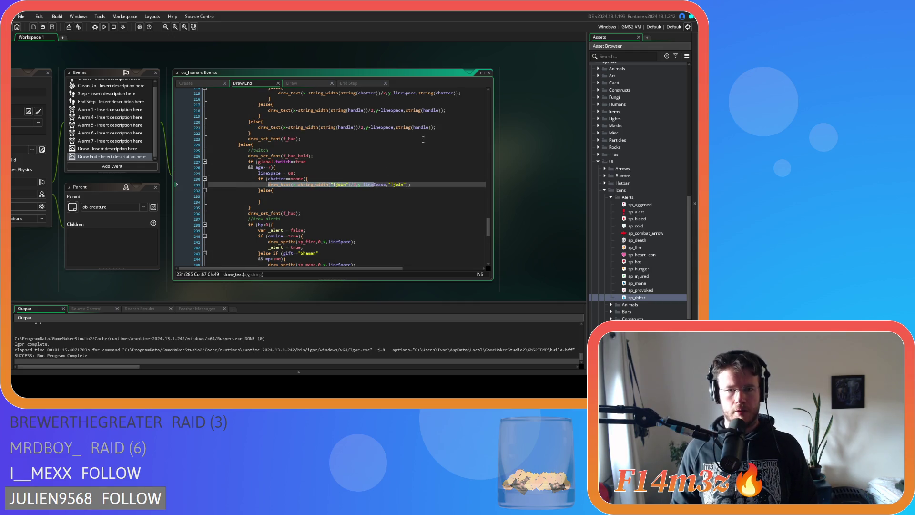
{"action": "scroll", "coordinate": [439, 126], "scroll_direction": "up", "scroll_amount": 1}
{"action": "left_click_drag", "start_coordinate": [462, 108], "coordinate": [279, 109]}
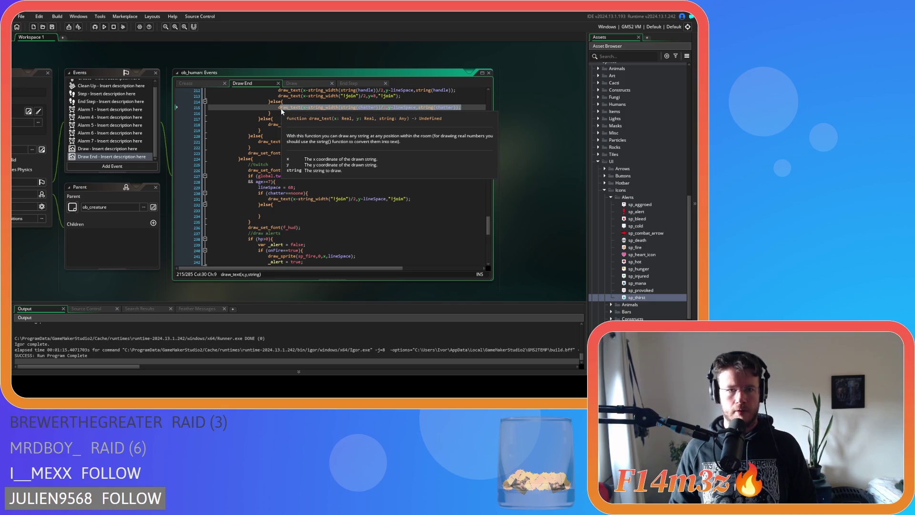
{"action": "key", "text": "ctrl+c"}
{"action": "left_click", "coordinate": [293, 211]}
{"action": "key", "text": "ctrl+v"}
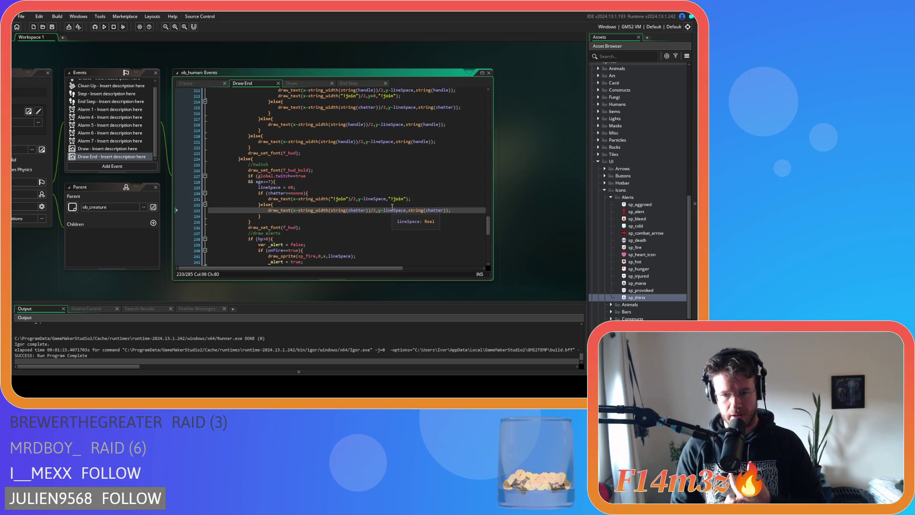
{"action": "scroll", "coordinate": [392, 206], "scroll_direction": "down", "scroll_amount": 4}
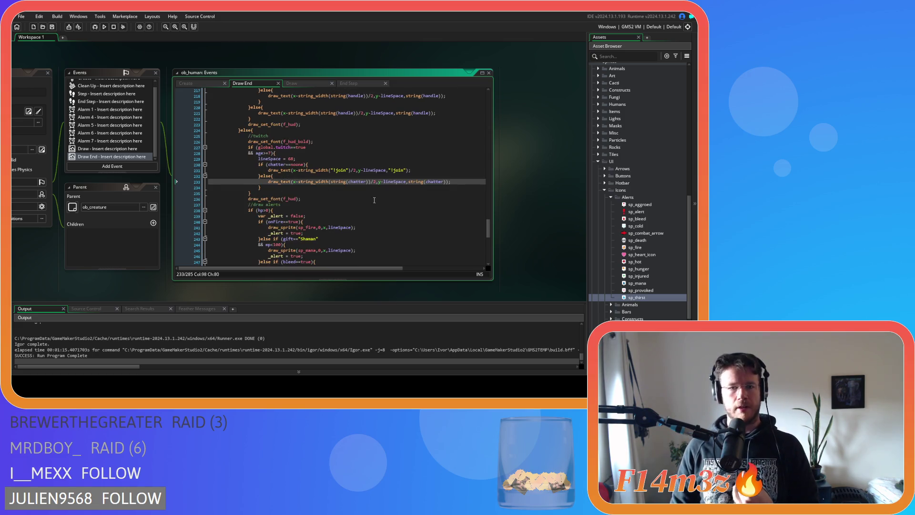
- Remove the lineSpace = 68 assignment from inside the Twitch label check
{"action": "mouse_move", "coordinate": [297, 185]}
{"action": "left_mouse_down"}
{"action": "mouse_move", "coordinate": [315, 193]}
{"action": "mouse_move", "coordinate": [303, 214]}
{"action": "left_mouse_up"}
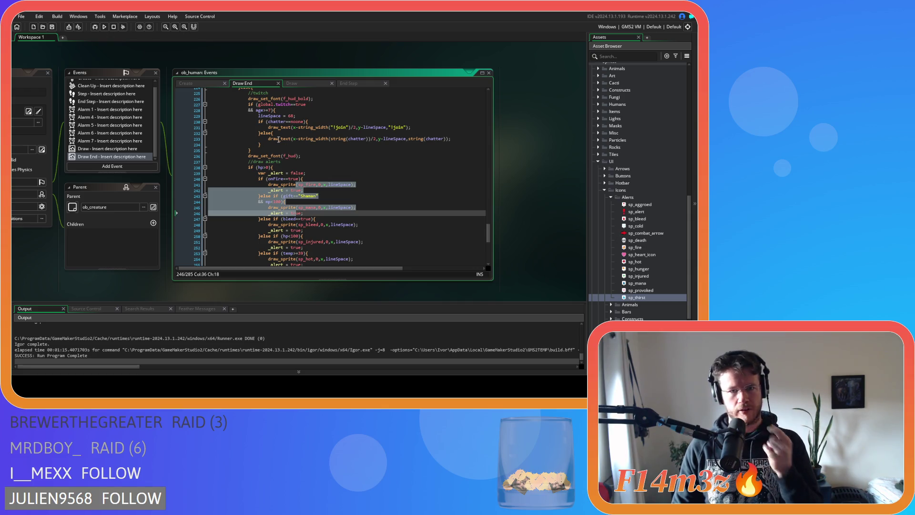
{"action": "left_click", "coordinate": [274, 115]}
{"action": "left_click", "coordinate": [300, 201]}
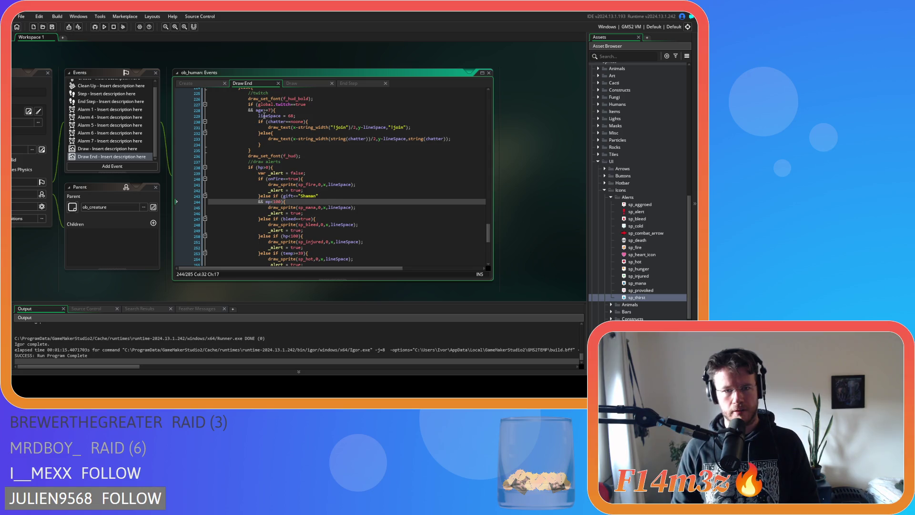
{"action": "left_click_drag", "start_coordinate": [258, 116], "coordinate": [296, 116]}
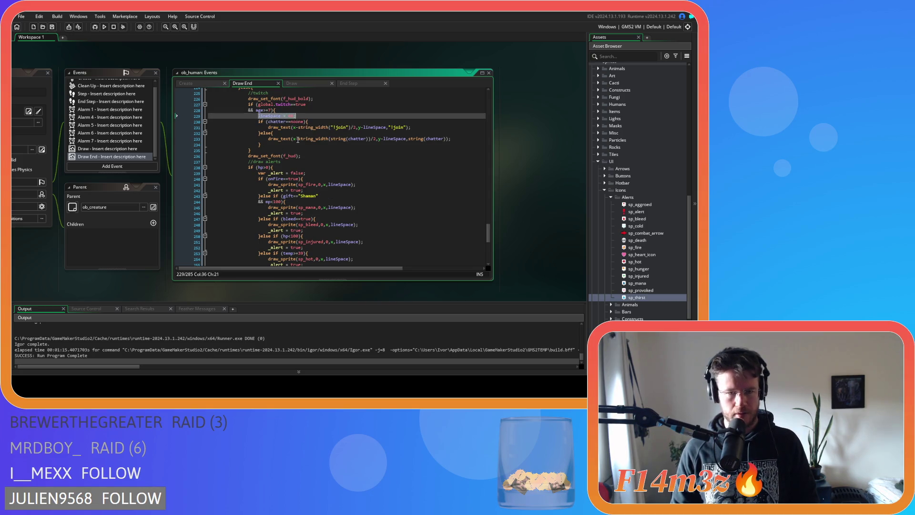
{"action": "type", "text": "lineSpace += 16;"}
{"action": "left_click", "coordinate": [276, 143]}
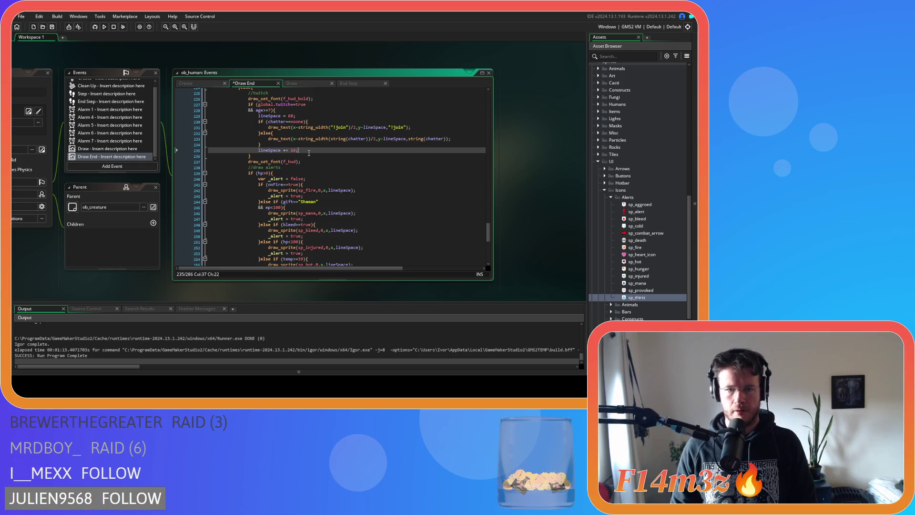
{"action": "mouse_move", "coordinate": [272, 98]}
{"action": "left_mouse_down"}
{"action": "mouse_move", "coordinate": [281, 139]}
{"action": "mouse_move", "coordinate": [275, 117]}
{"action": "left_mouse_up"}
{"action": "left_click", "coordinate": [261, 151]}
{"action": "scroll", "coordinate": [274, 119], "scroll_direction": "up", "scroll_amount": 1}
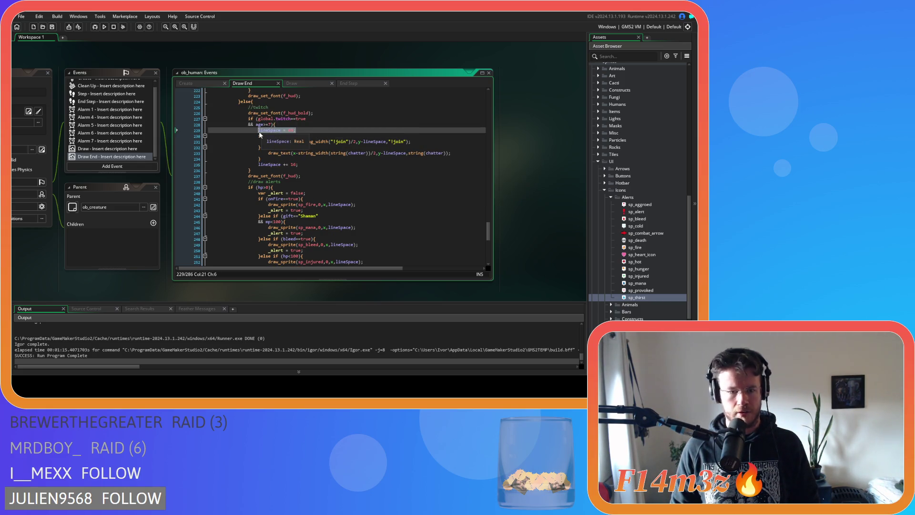
{"action": "key", "text": "Delete"}
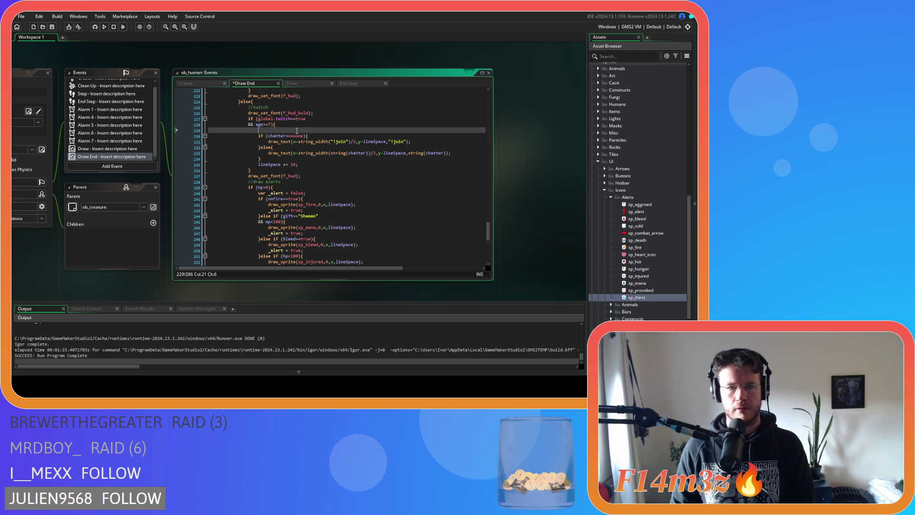
{"action": "key", "text": "BackSpace"}
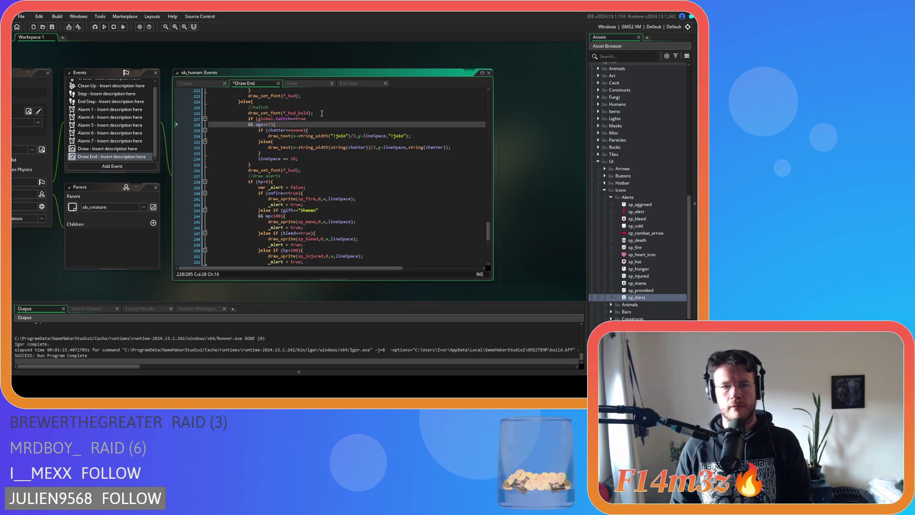
- Insert the lineSpace line above the Twitch check, then build and run with F5
{"action": "left_click", "coordinate": [321, 113]}
{"action": "key", "text": "Return"}
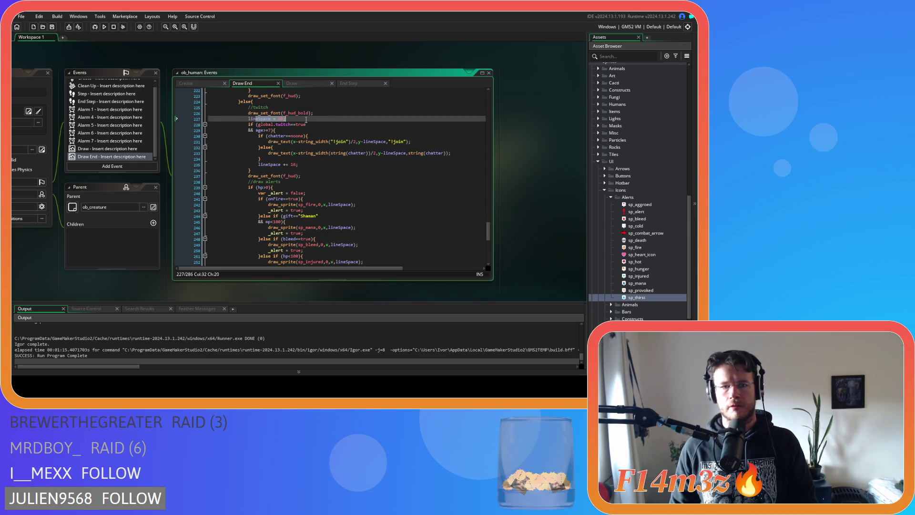
{"action": "left_click_drag", "start_coordinate": [310, 210], "coordinate": [327, 252]}
{"action": "key", "text": "F5"}
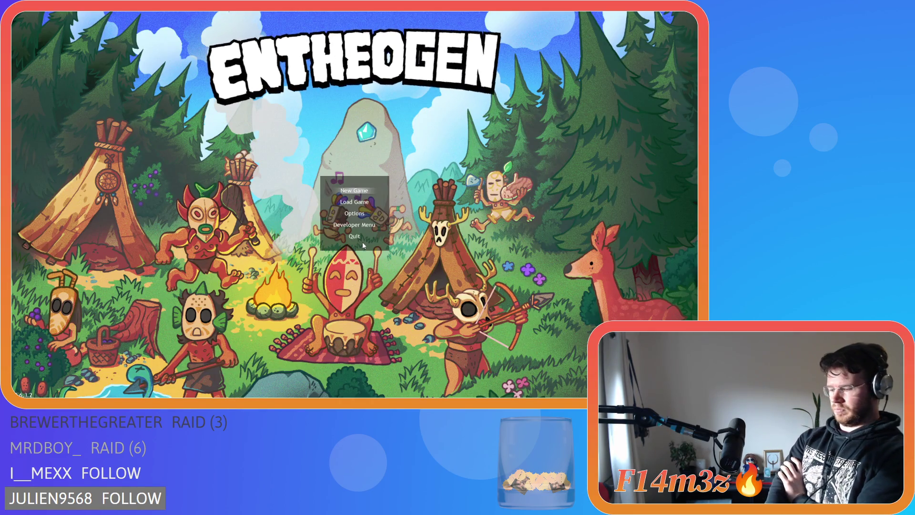
- Verify Options > Twitch shows integration ON, then go back and choose Load Game
{"action": "key", "text": "Down"}
{"action": "key", "text": "Down"}
{"action": "key", "text": "Return"}
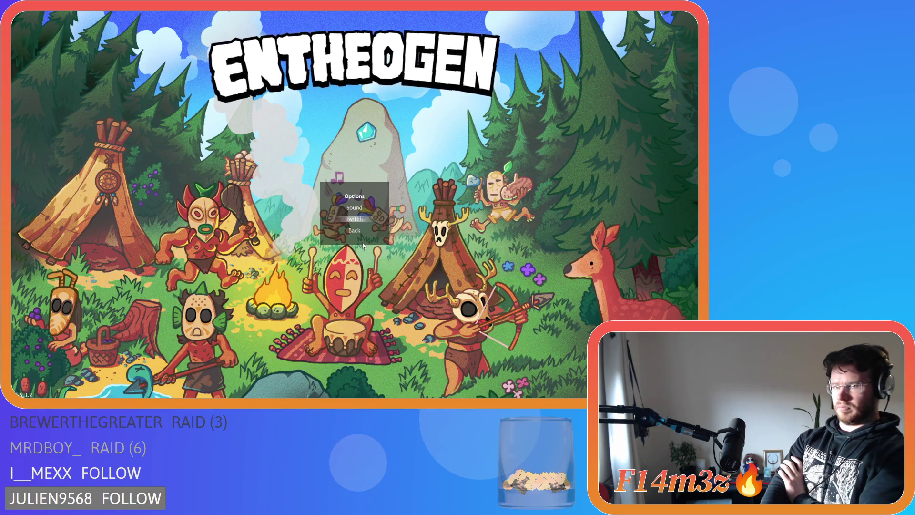
{"action": "key", "text": "Return"}
{"action": "key", "text": "Return"}
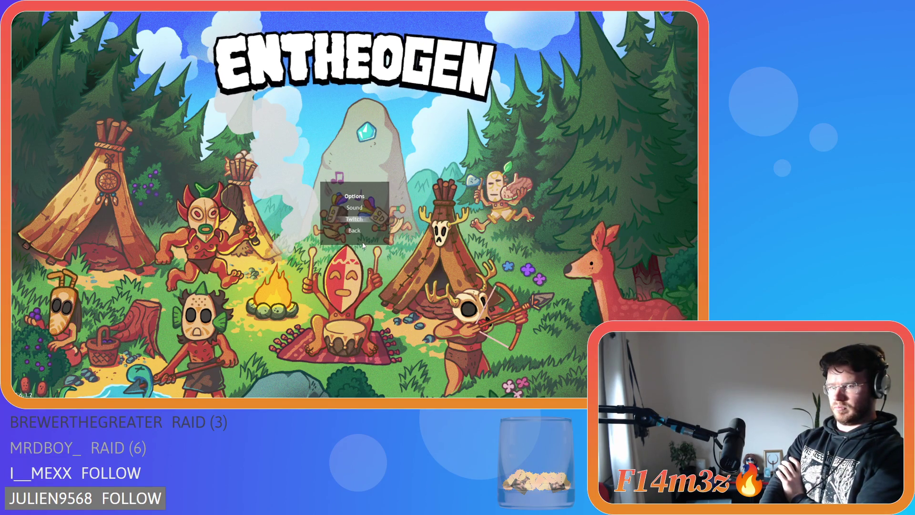
{"action": "key", "text": "Down"}
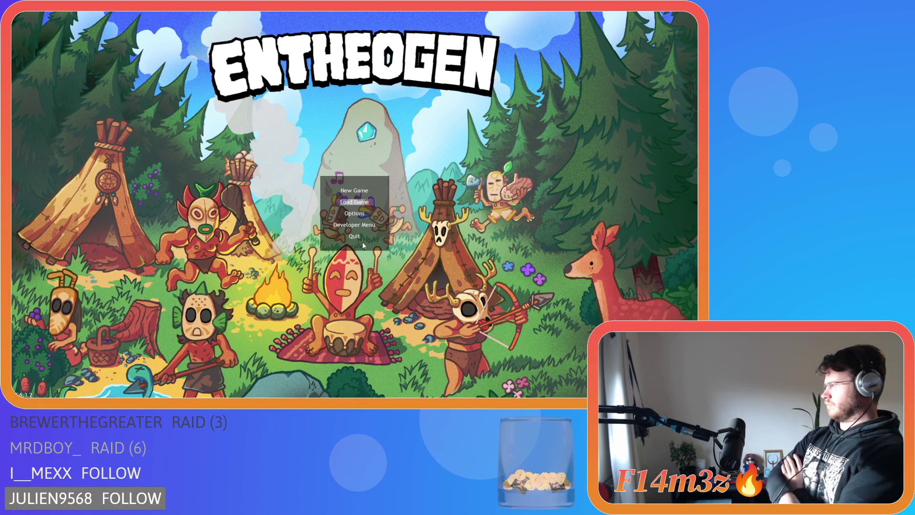
{"action": "key", "text": "Return"}
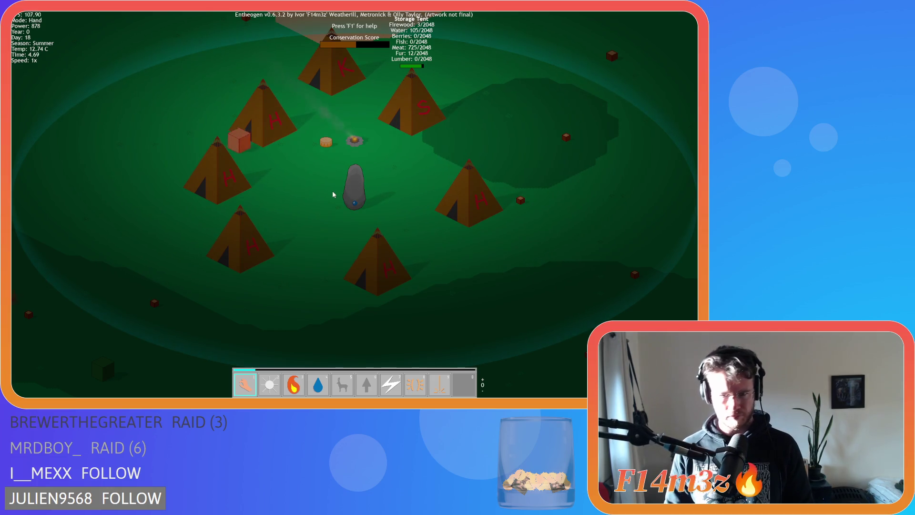
- Run the camp at 8x speed, then toggle name labels with Alt to inspect them
{"action": "key", "text": "plus"}
{"action": "key", "text": "plus"}
{"action": "key", "text": "plus"}
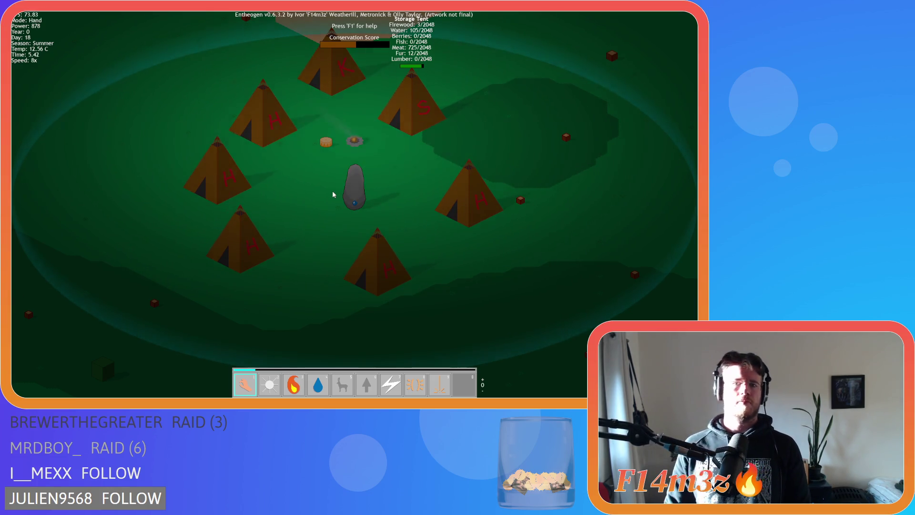
{"action": "key", "text": "minus"}
{"action": "key", "text": "minus"}
{"action": "key", "text": "minus"}
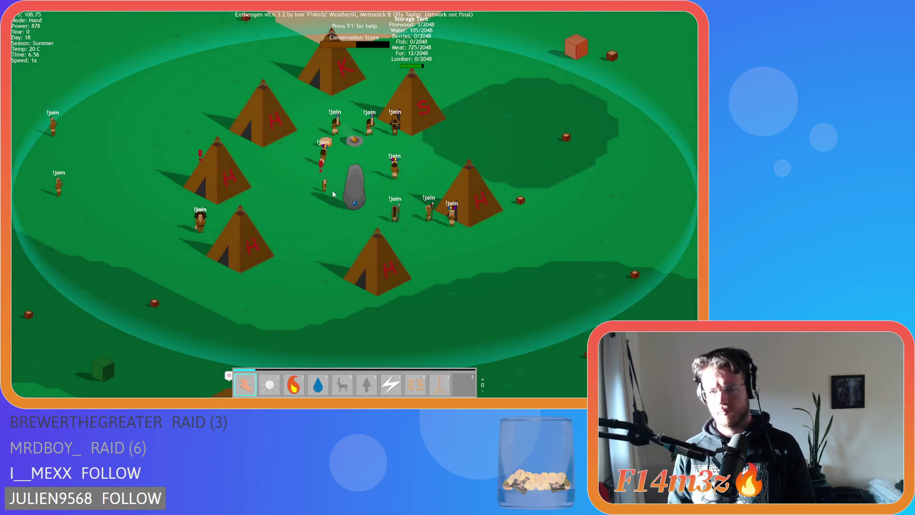
{"action": "key", "text": "alt"}
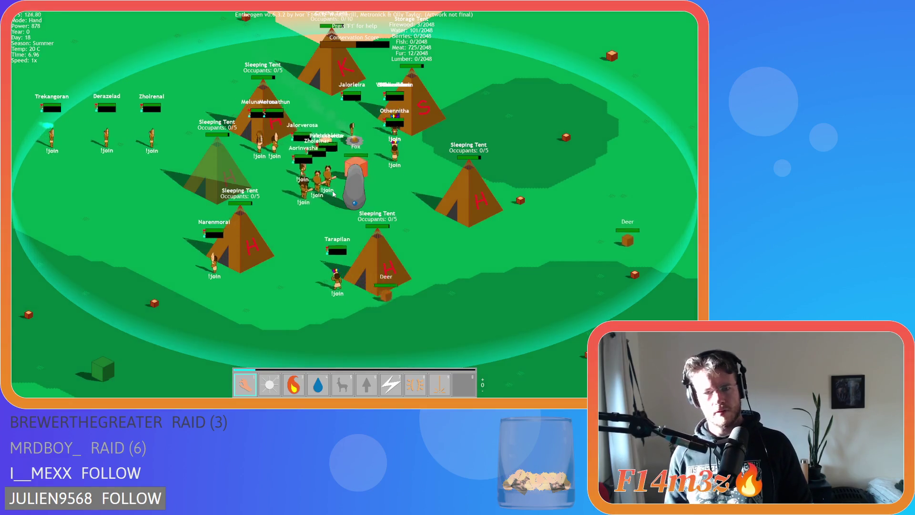
{"action": "key", "text": "alt"}
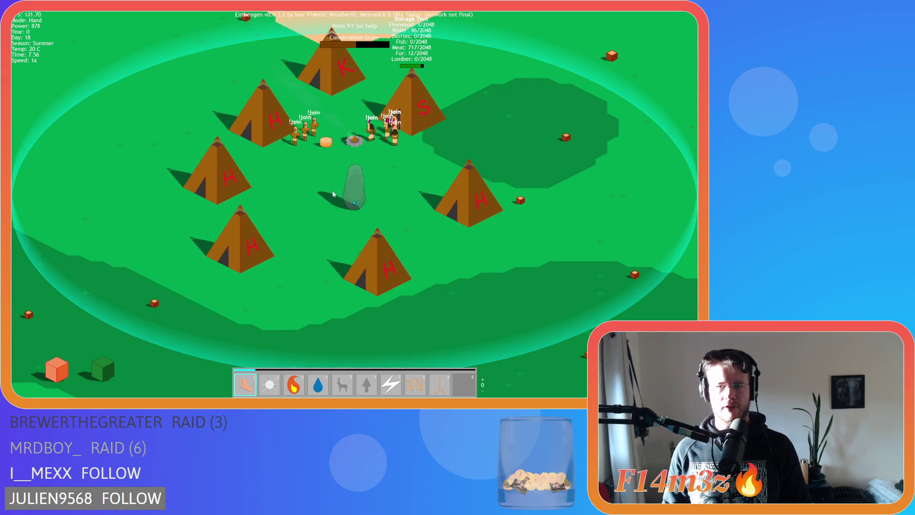
- Pan over the camp and quit the game with Escape and Y
{"action": "key", "text": "s"}
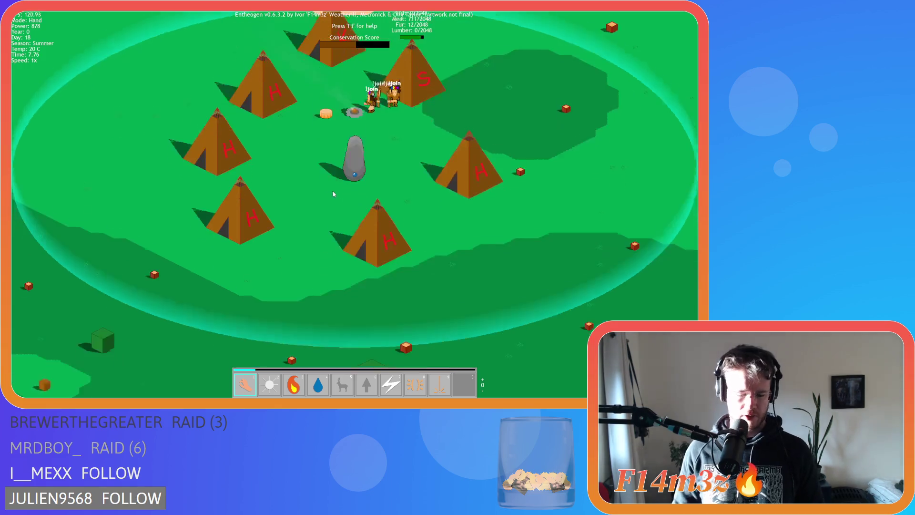
{"action": "key", "text": "Escape"}
{"action": "key", "text": "y"}
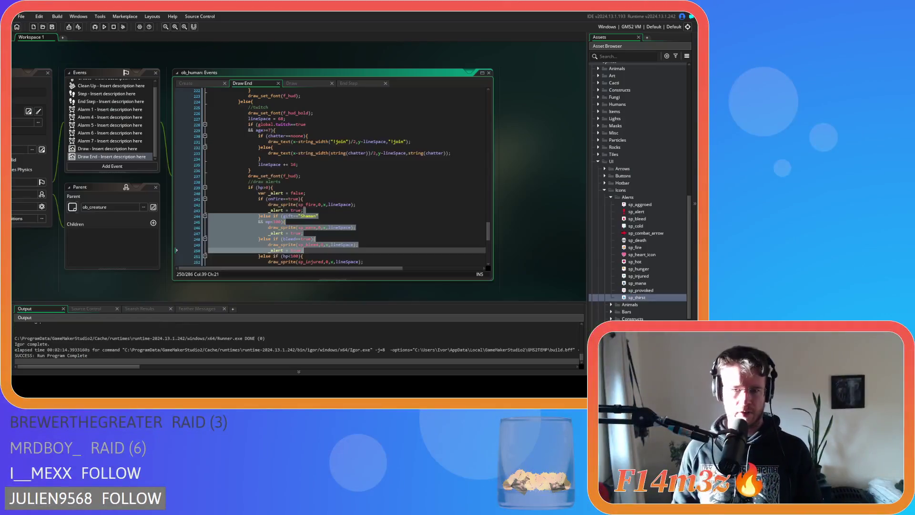
{"action": "left_click", "coordinate": [372, 195]}
- Find the starting lineSpace = 68 assignment and select its value to change it to 72
{"action": "left_click", "coordinate": [372, 216]}
{"action": "scroll", "coordinate": [372, 217], "scroll_direction": "down", "scroll_amount": 7}
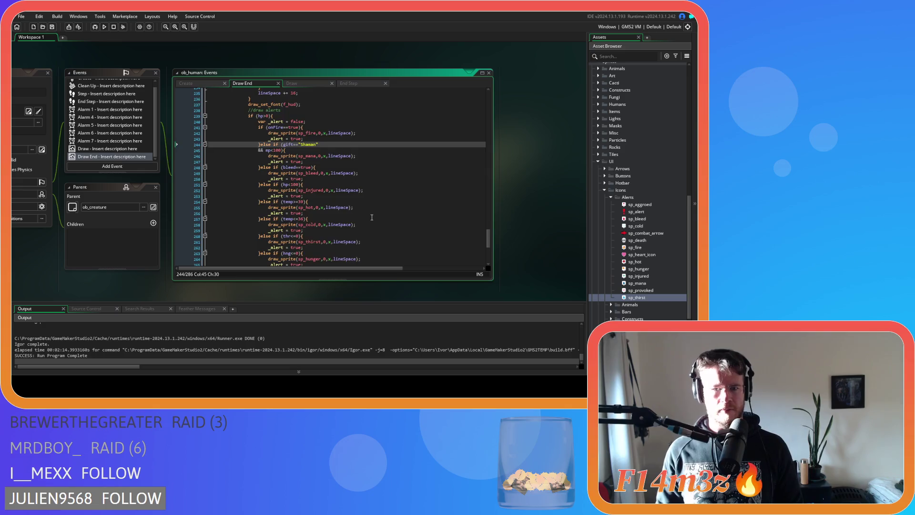
{"action": "scroll", "coordinate": [371, 217], "scroll_direction": "up", "scroll_amount": 7}
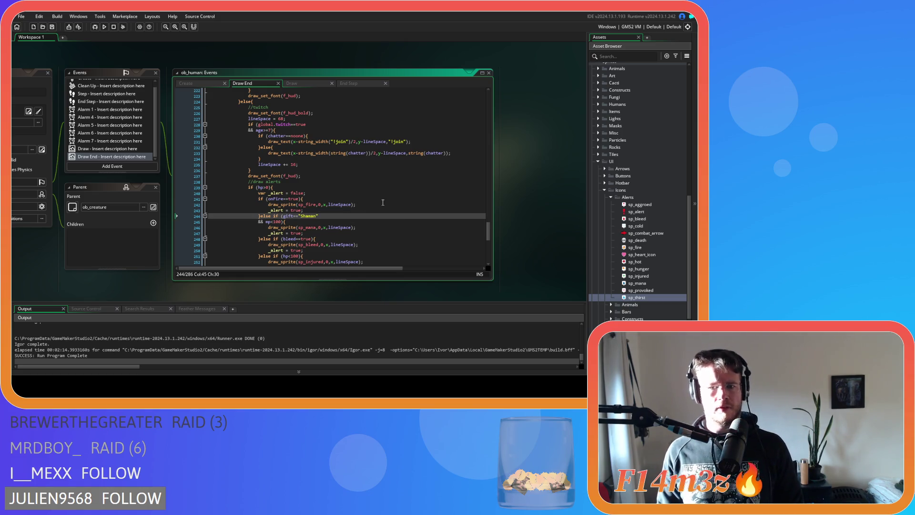
{"action": "scroll", "coordinate": [381, 202], "scroll_direction": "down", "scroll_amount": 5}
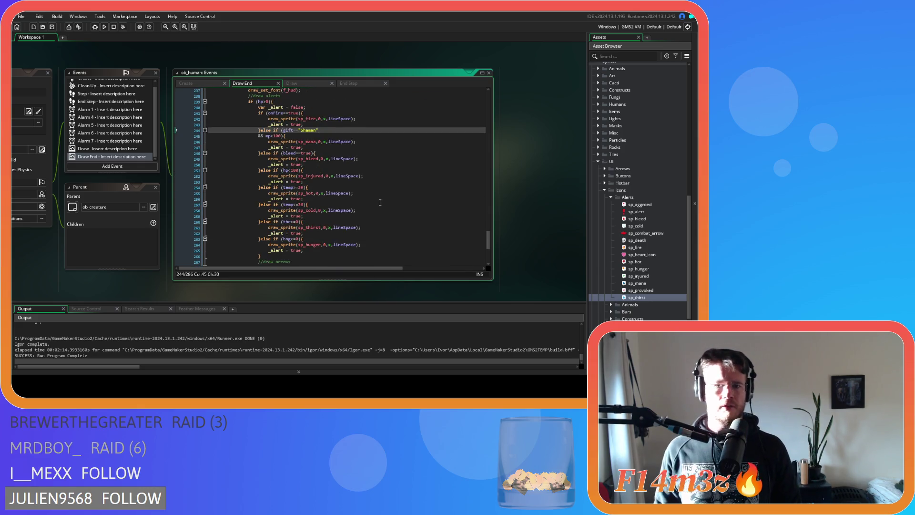
{"action": "scroll", "coordinate": [380, 202], "scroll_direction": "down", "scroll_amount": 2}
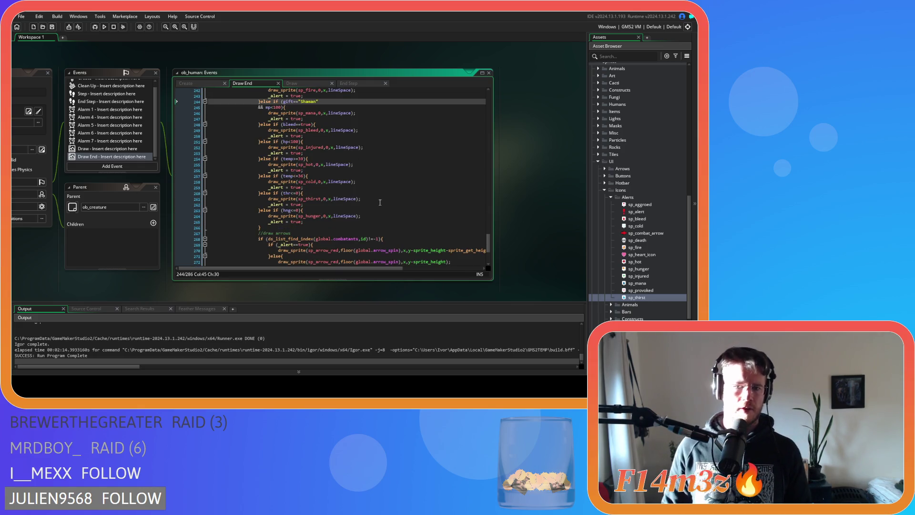
{"action": "scroll", "coordinate": [380, 202], "scroll_direction": "up", "scroll_amount": 7}
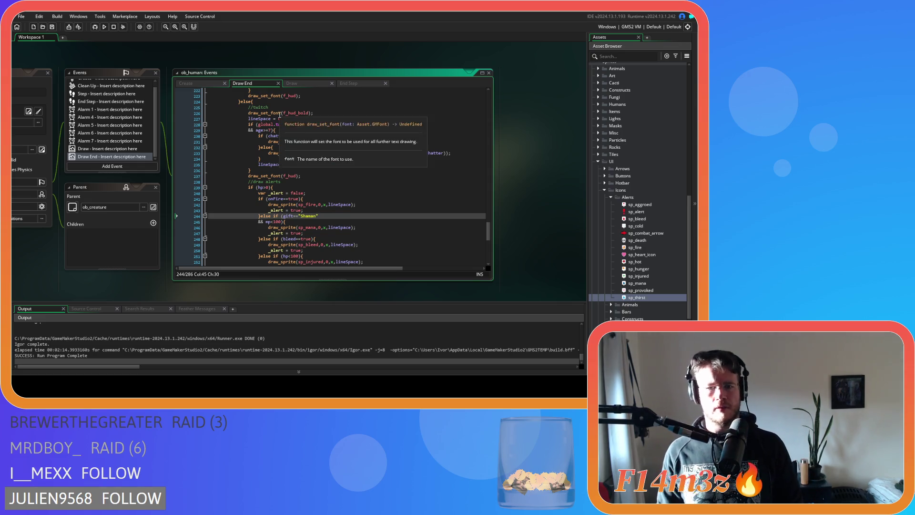
{"action": "double_click", "coordinate": [281, 119]}
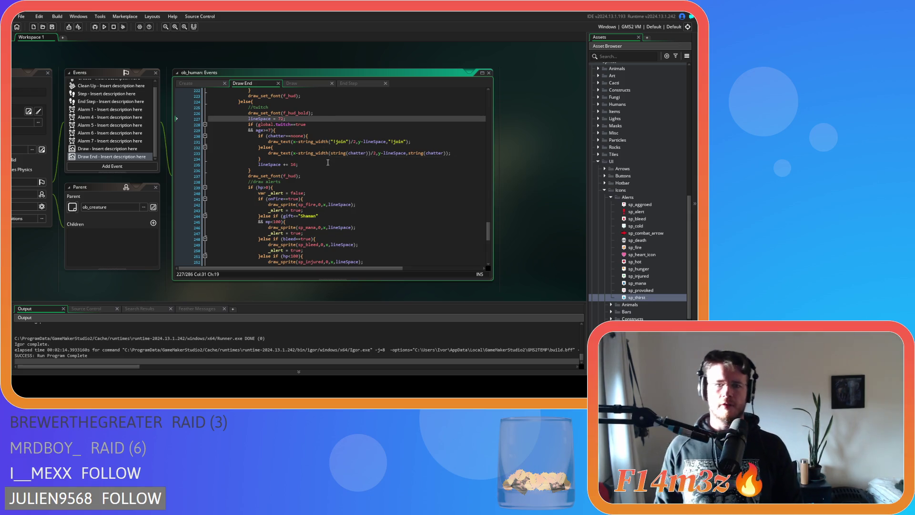
- Delete the lineSpace += 16 line after the chatter label and run with F5
{"action": "double_click", "coordinate": [293, 165]}
{"action": "left_click_drag", "start_coordinate": [270, 167], "coordinate": [208, 165]}
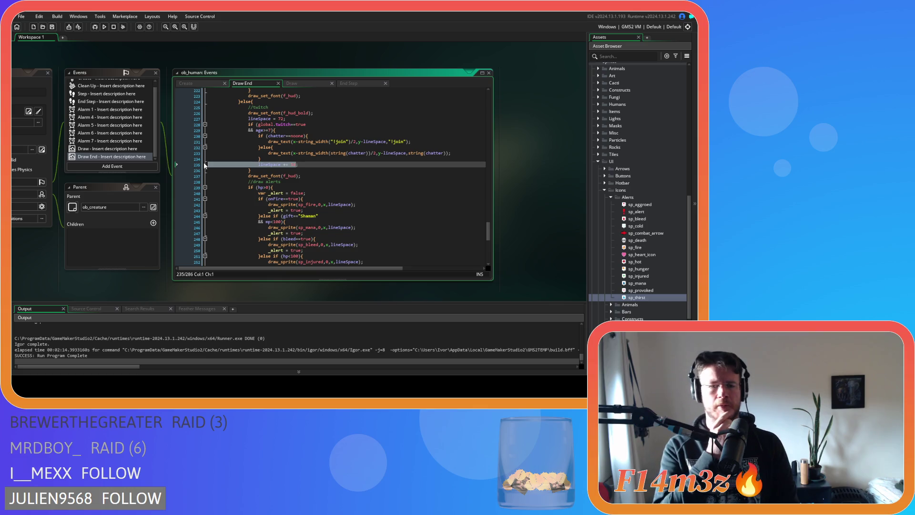
{"action": "key", "text": "BackSpace"}
{"action": "key", "text": "BackSpace"}
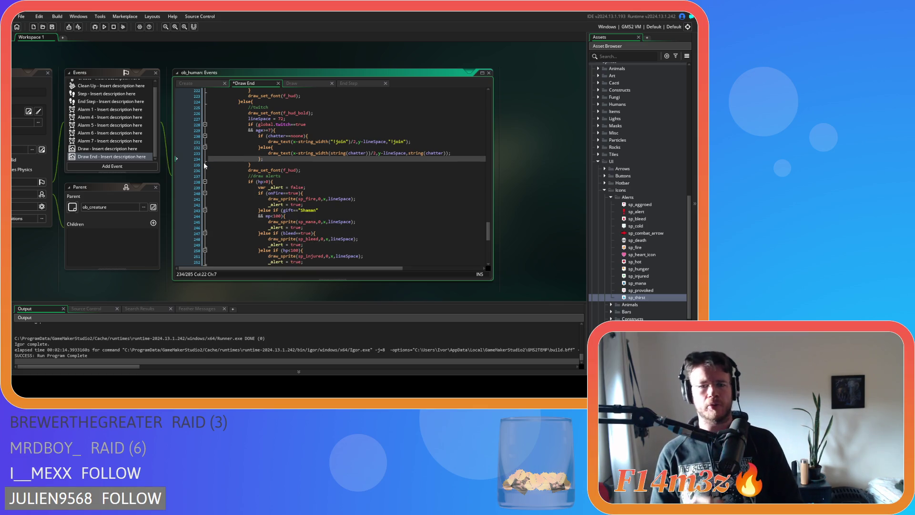
{"action": "key", "text": "F5"}
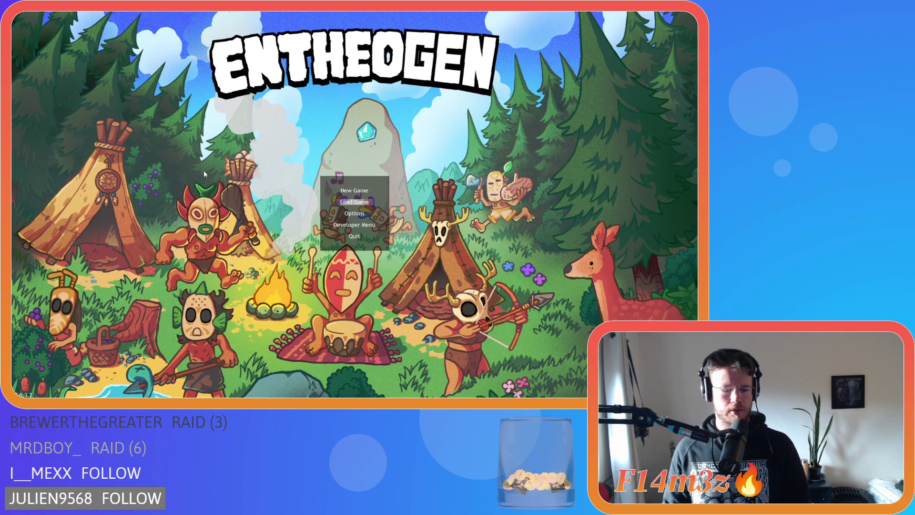
- Quickload the village, zoom out and back in on the labels, then quit with Escape and Y
{"action": "key", "text": "Return"}
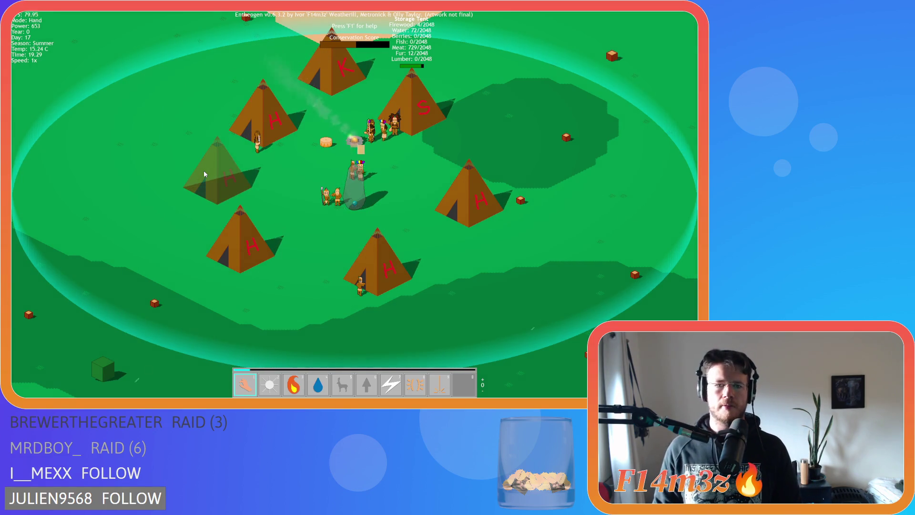
{"action": "scroll", "coordinate": [205, 170], "scroll_direction": "down", "scroll_amount": 5}
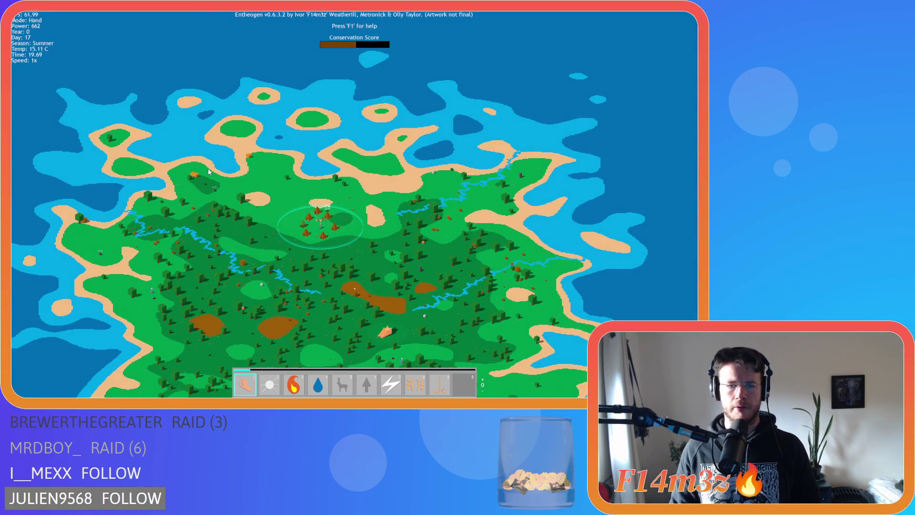
{"action": "scroll", "coordinate": [208, 168], "scroll_direction": "up", "scroll_amount": 5}
{"action": "scroll", "coordinate": [308, 192], "scroll_direction": "up", "scroll_amount": 5}
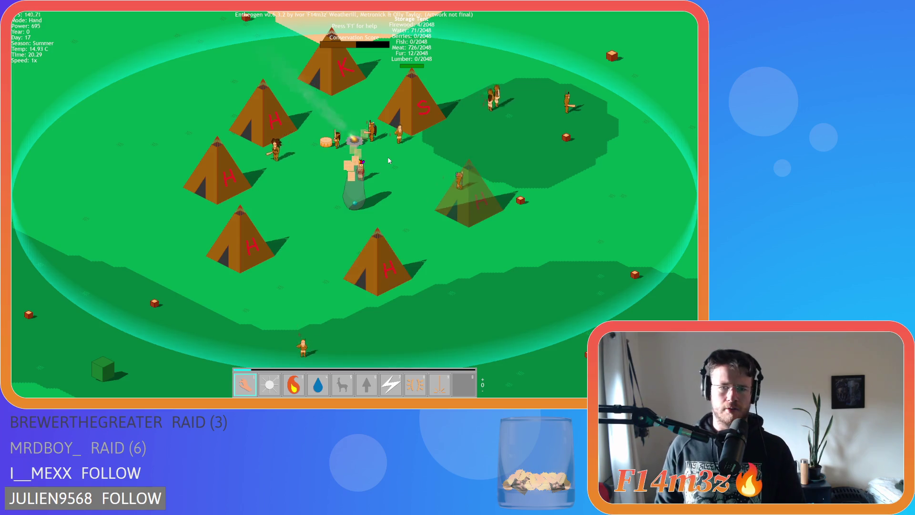
{"action": "key", "text": "Escape"}
{"action": "key", "text": "y"}
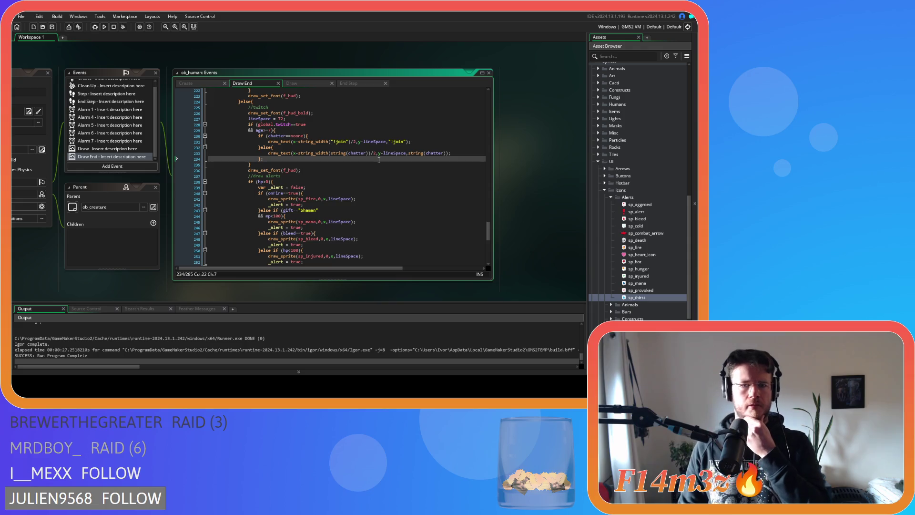
- Change the fire, mana and bleed alert sprites to draw at y-lineSpace
{"action": "double_click", "coordinate": [342, 199]}
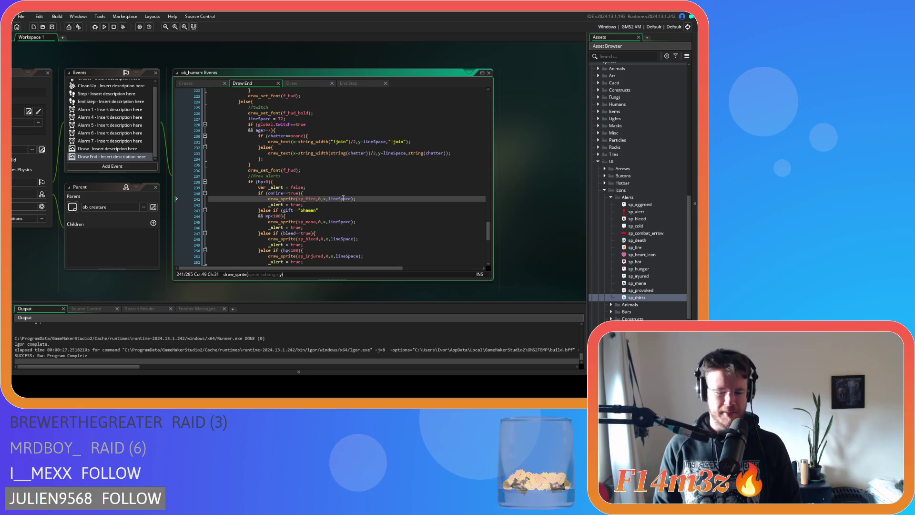
{"action": "type", "text": "y-"}
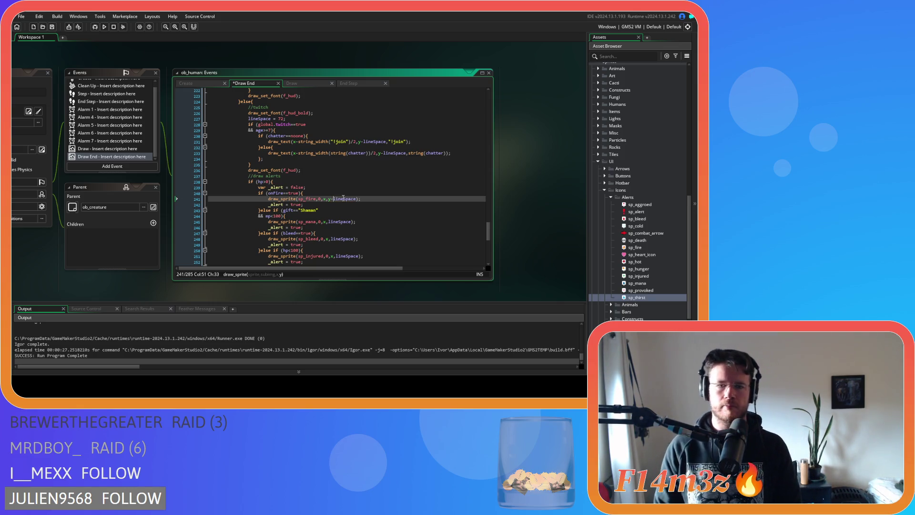
{"action": "left_click", "coordinate": [328, 222]}
{"action": "type", "text": "y-"}
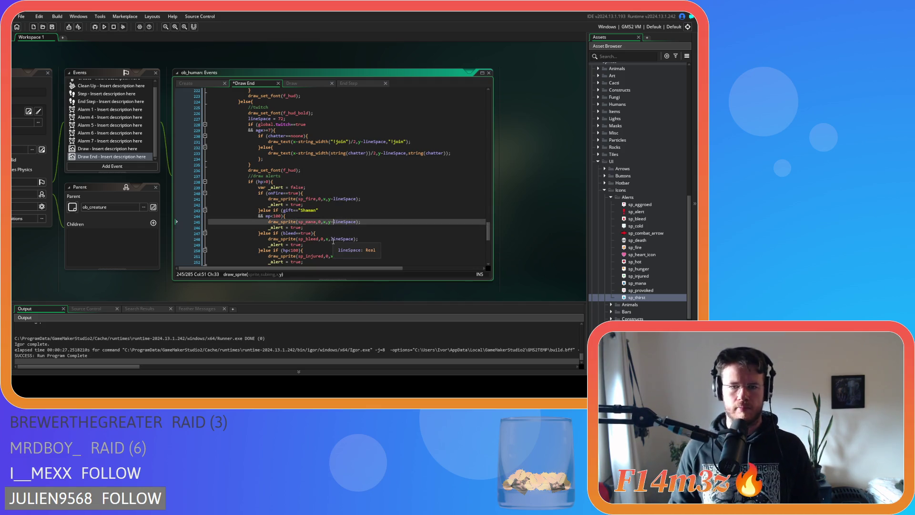
{"action": "left_click", "coordinate": [331, 239]}
{"action": "type", "text": "y-"}
- Apply y-lineSpace to the injured, hot, cold and thirst alert sprites
{"action": "scroll", "coordinate": [342, 217], "scroll_direction": "down", "scroll_amount": 4}
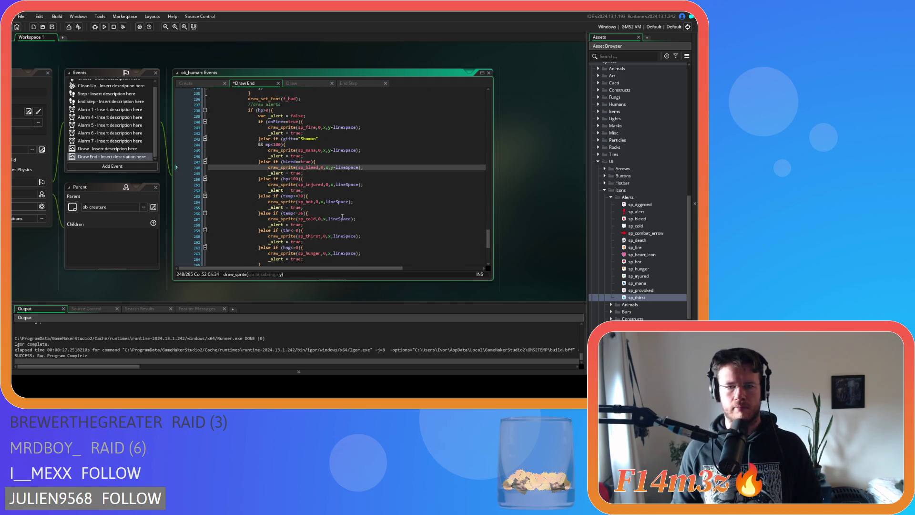
{"action": "left_click", "coordinate": [336, 185]}
{"action": "type", "text": "y-"}
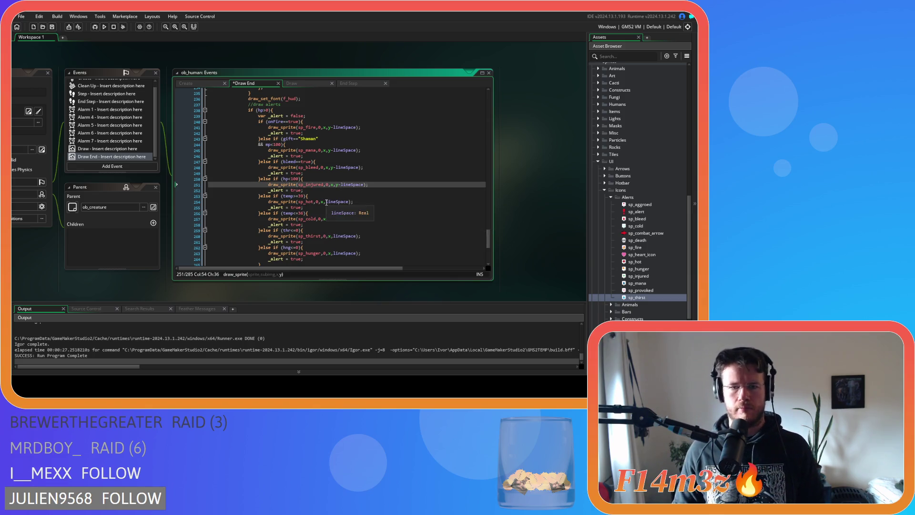
{"action": "left_click", "coordinate": [327, 202]}
{"action": "type", "text": "y-"}
{"action": "left_click", "coordinate": [329, 218]}
{"action": "type", "text": "y-"}
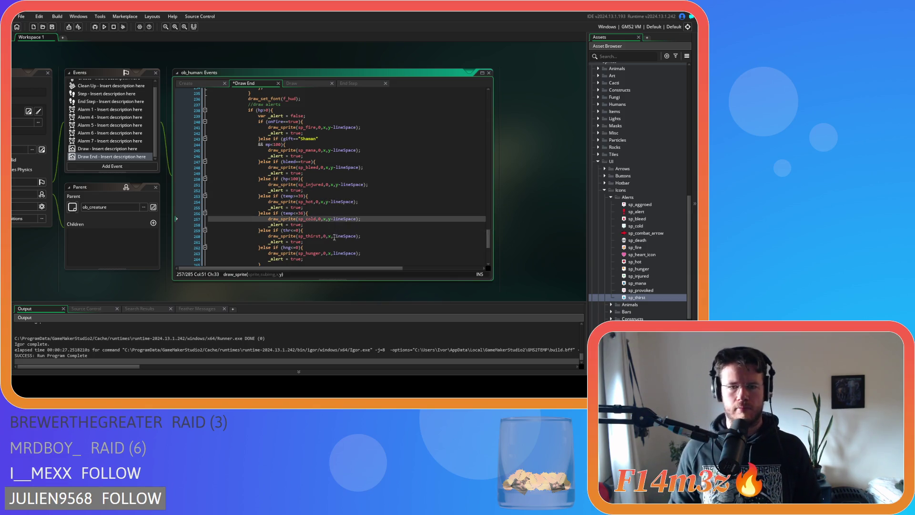
{"action": "left_click", "coordinate": [334, 237]}
{"action": "type", "text": "y-"}
- Apply y-lineSpace to the hunger alert sprite, then rebuild and launch the game with F5
{"action": "scroll", "coordinate": [334, 237], "scroll_direction": "down", "scroll_amount": 3}
{"action": "left_click", "coordinate": [334, 197]}
{"action": "type", "text": "y-"}
{"action": "key", "text": "F5"}
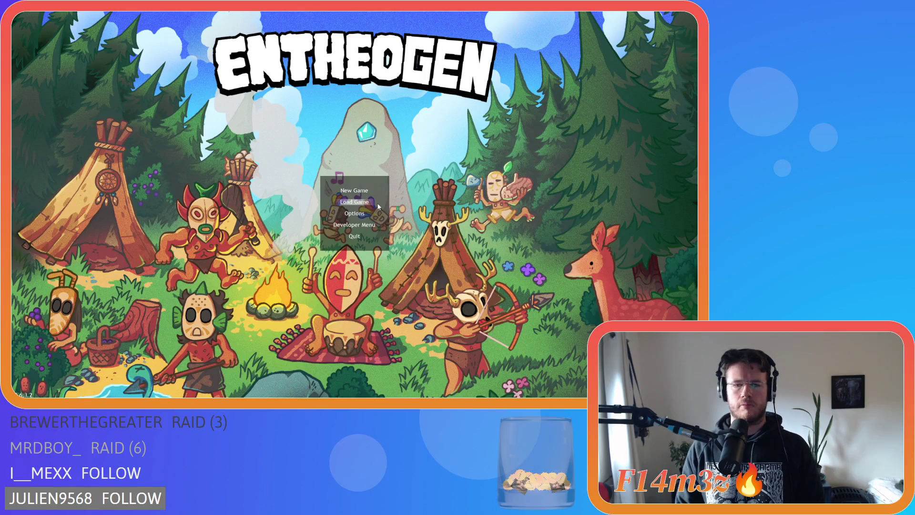
- Load the saved village and toggle the name labels and status bars on, then off
{"action": "left_click", "coordinate": [379, 206]}
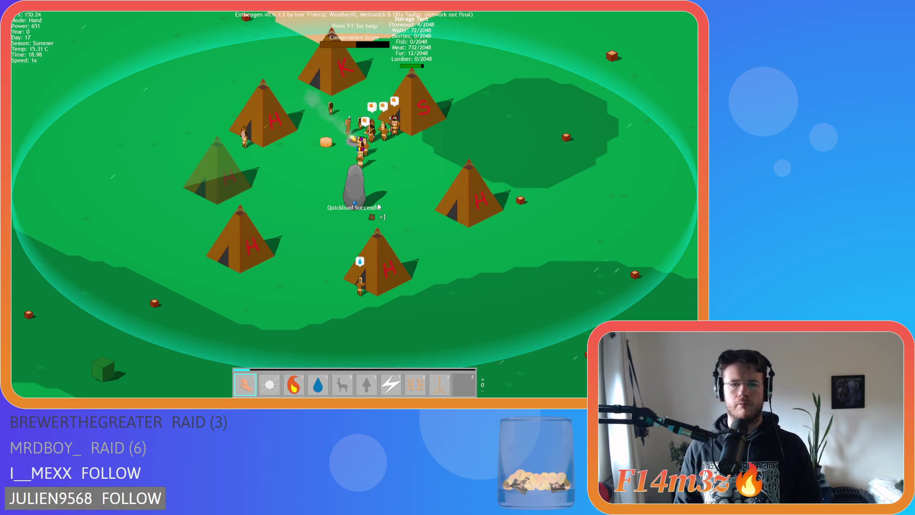
{"action": "key", "text": "Down"}
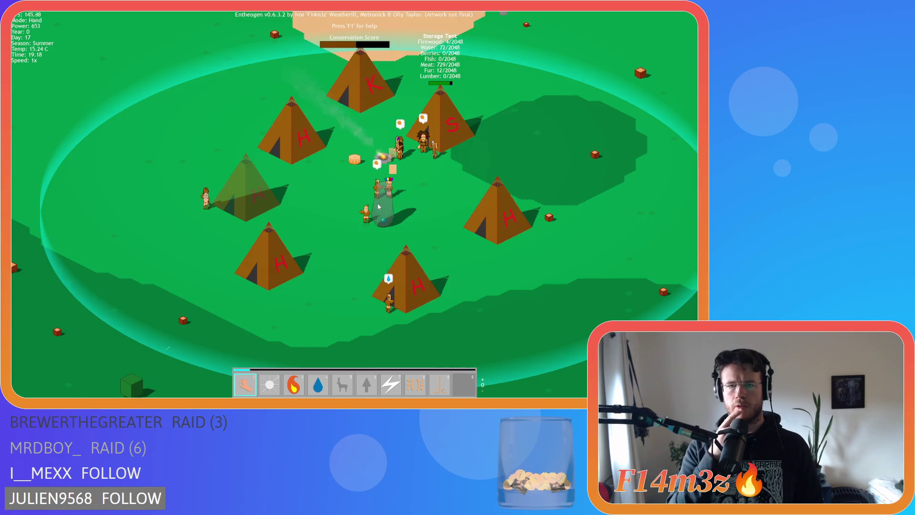
{"action": "key", "text": "alt"}
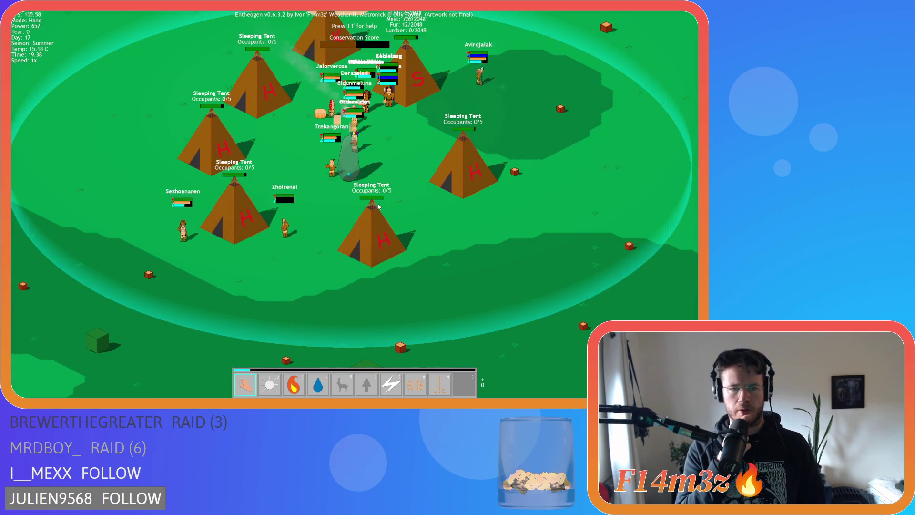
{"action": "key", "text": "alt"}
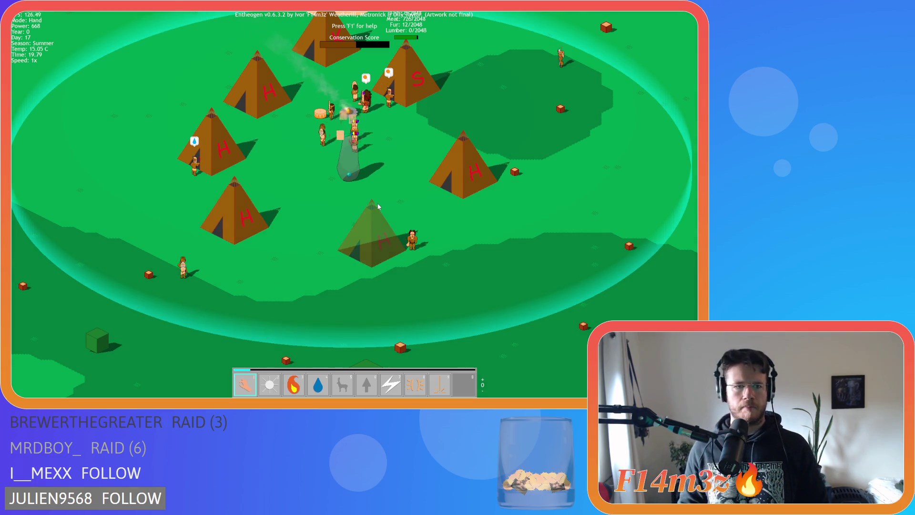
- Quit to the title screen and close the game, returning to the code
{"action": "key", "text": "Escape"}
{"action": "key", "text": "Return"}
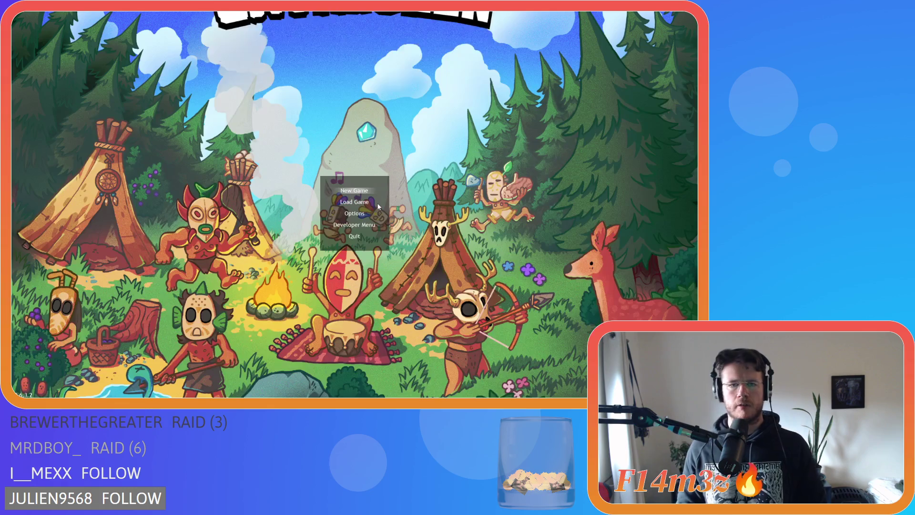
{"action": "key", "text": "alt+F4"}
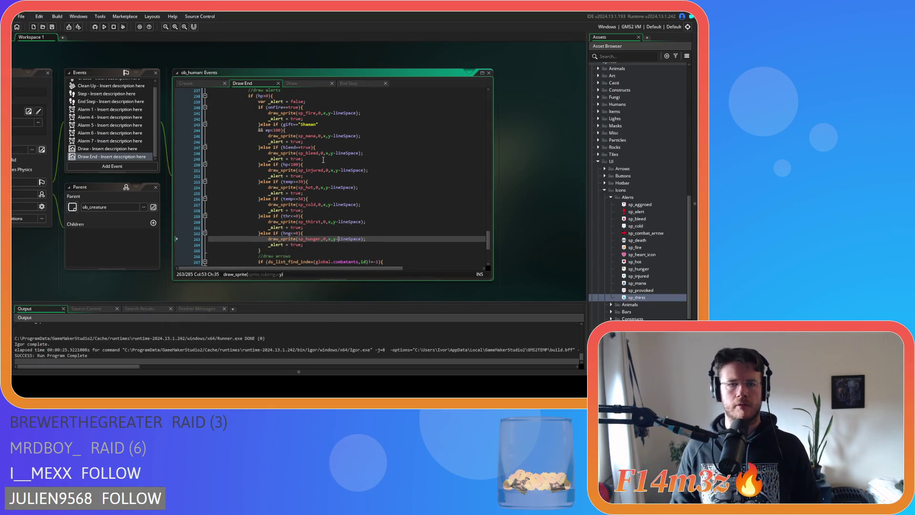
- Set the starting lineSpace value on line 227 to 60 and rebuild the game with F5
{"action": "scroll", "coordinate": [323, 159], "scroll_direction": "down", "scroll_amount": 3}
{"action": "scroll", "coordinate": [327, 171], "scroll_direction": "up", "scroll_amount": 9}
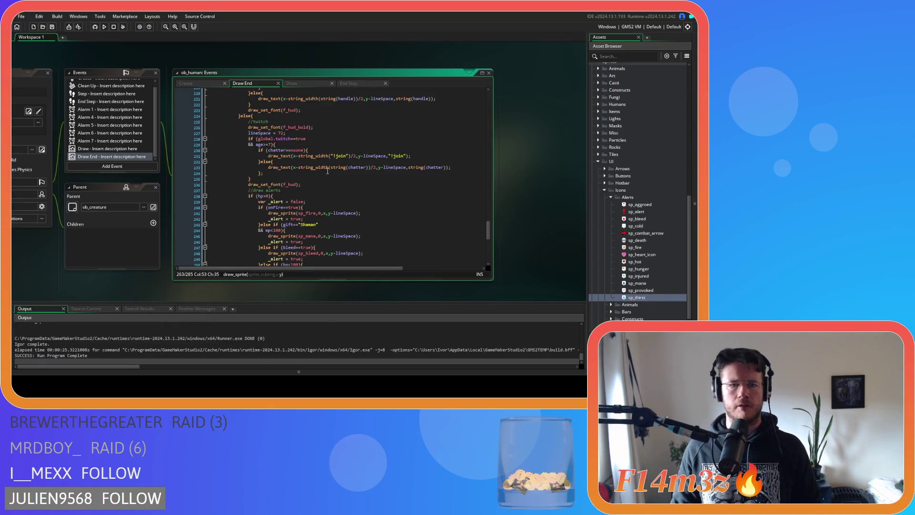
{"action": "double_click", "coordinate": [281, 133]}
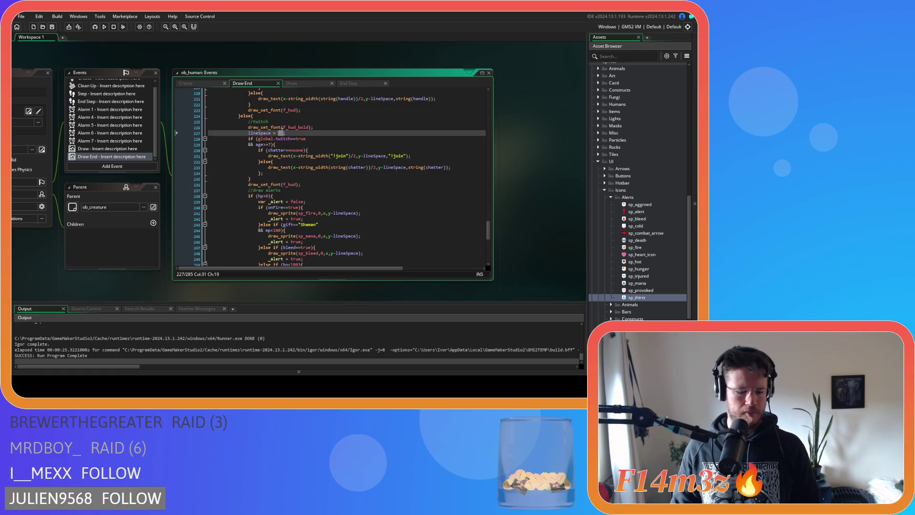
{"action": "type", "text": "60"}
{"action": "key", "text": "F5"}
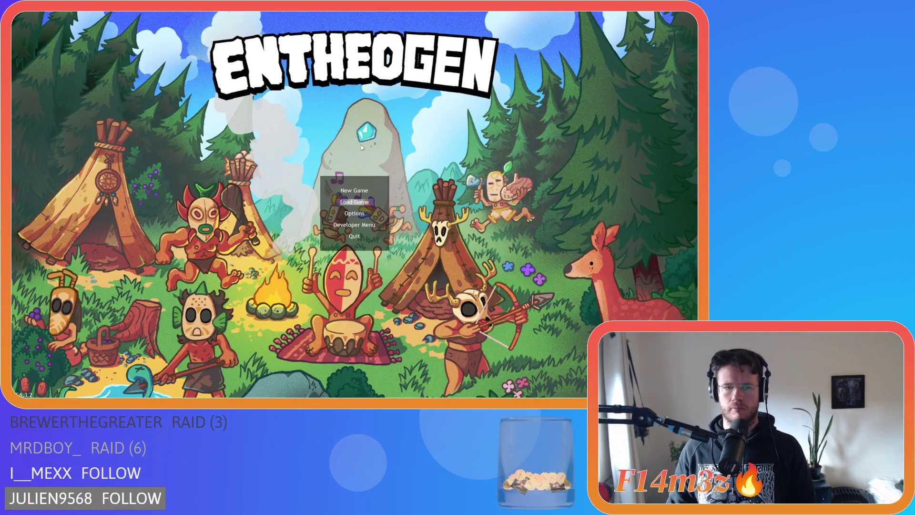
- Quickload the saved village to view the label spacing, then quit the game
{"action": "key", "text": "Return"}
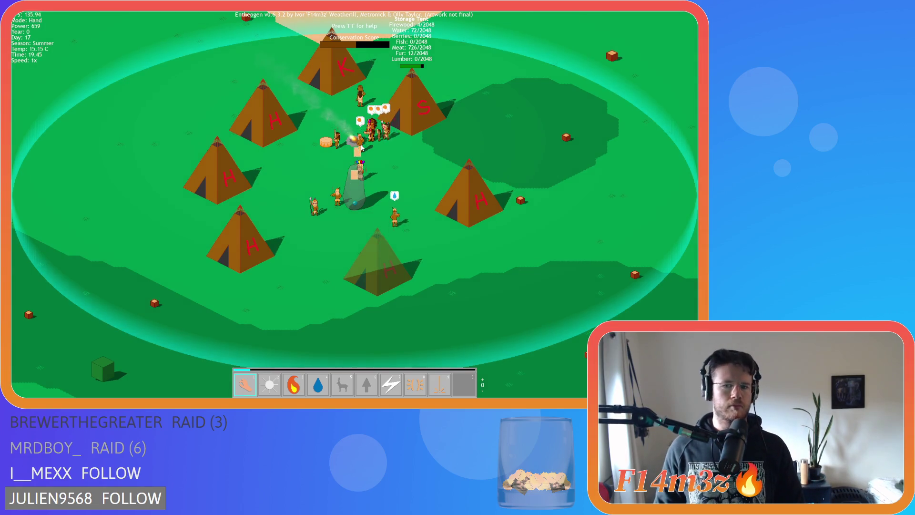
{"action": "key", "text": "Escape"}
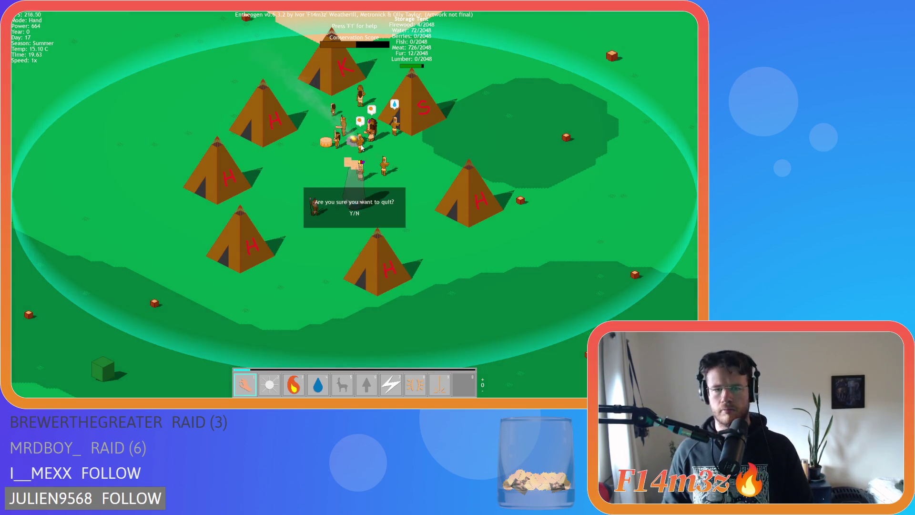
{"action": "key", "text": "Return"}
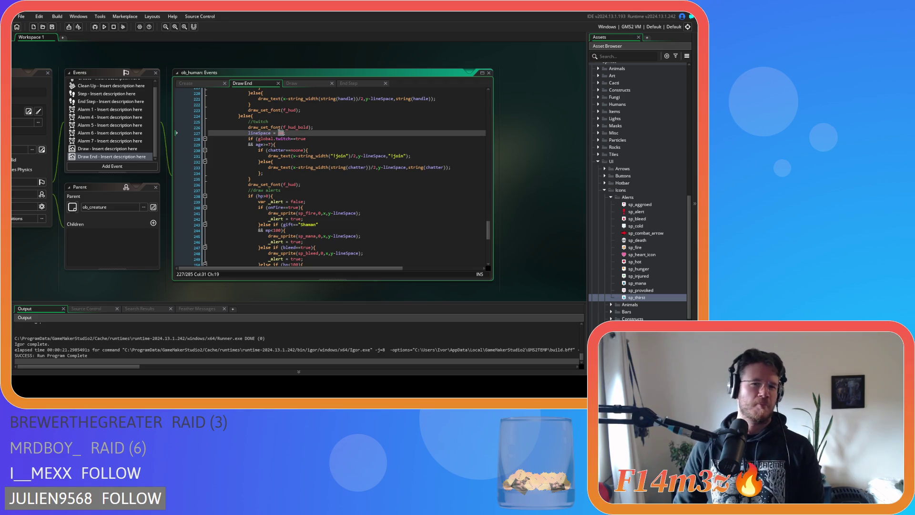
- Trim the starting lineSpace from 60 to 6, save the code, and rebuild the game
{"action": "key", "text": "BackSpace"}
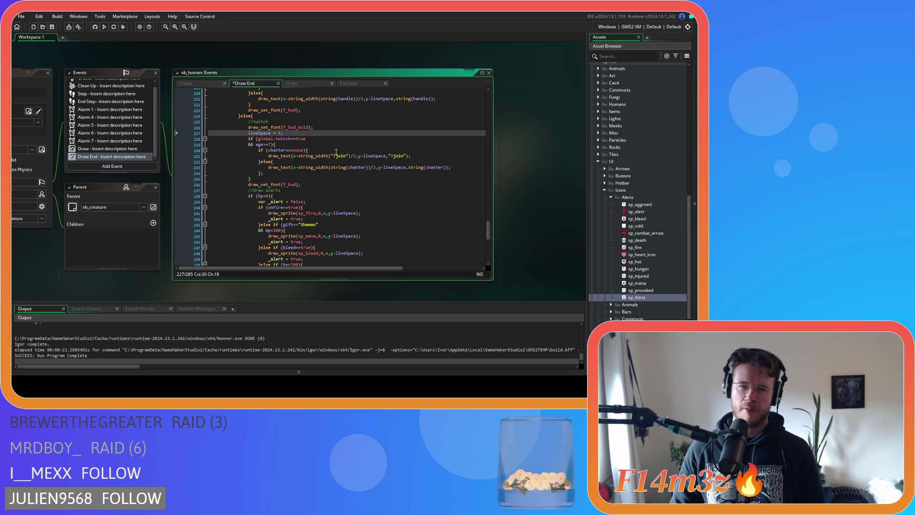
{"action": "type", "text": "8"}
{"action": "key", "text": "ctrl+s"}
{"action": "key", "text": "F5"}
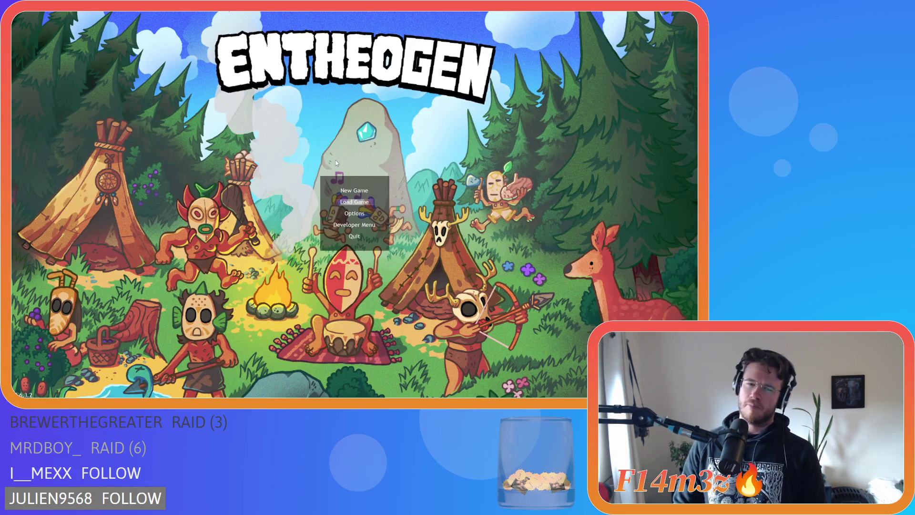
- Quickload the village, watch the villagers, then quit the game with Y
{"action": "key", "text": "Return"}
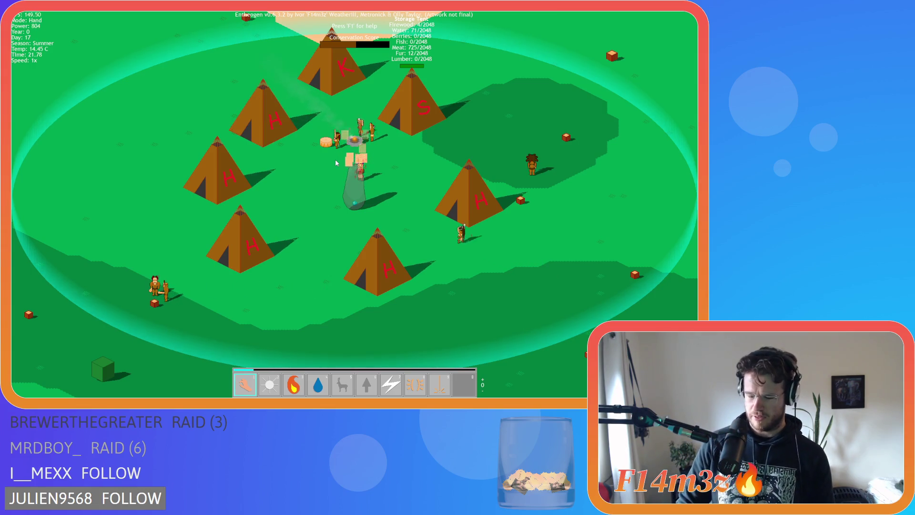
{"action": "key", "text": "Escape"}
{"action": "key", "text": "y"}
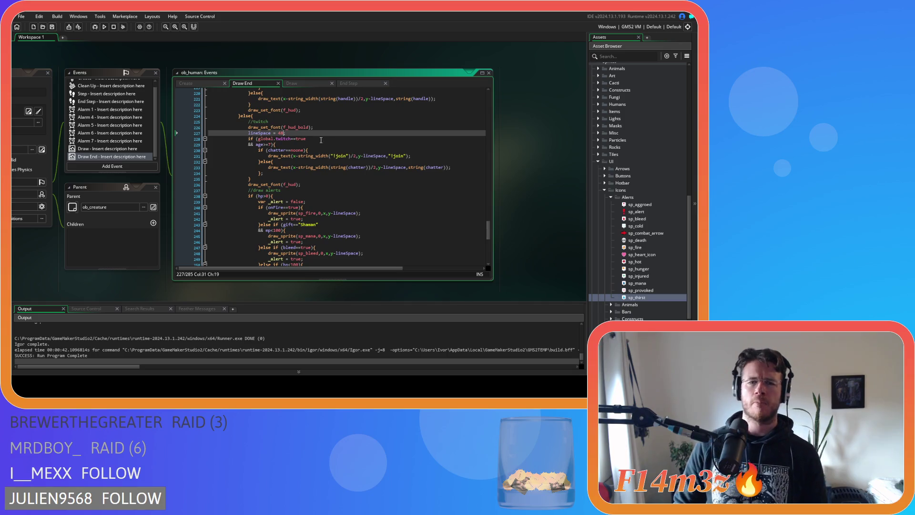
- Add a lineSpace += 16 line after the age check, save, and build and run the game
{"action": "left_click", "coordinate": [321, 144]}
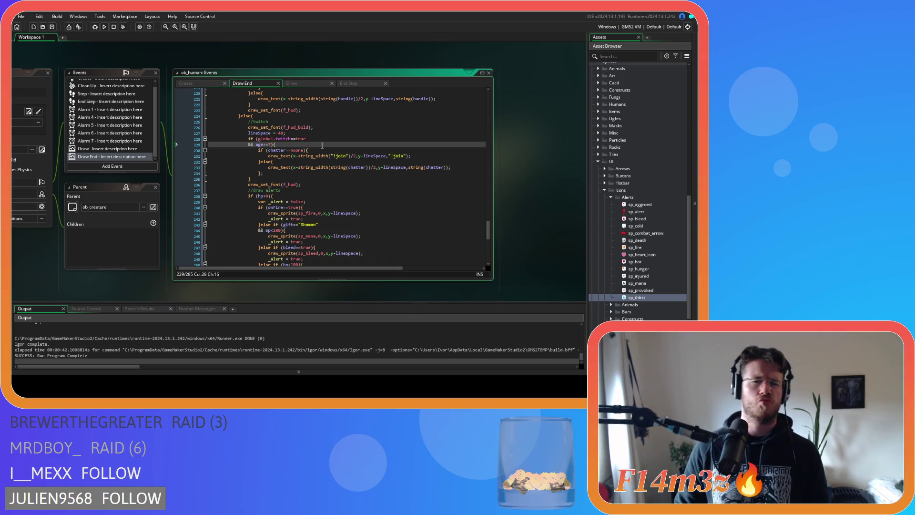
{"action": "key", "text": "Return"}
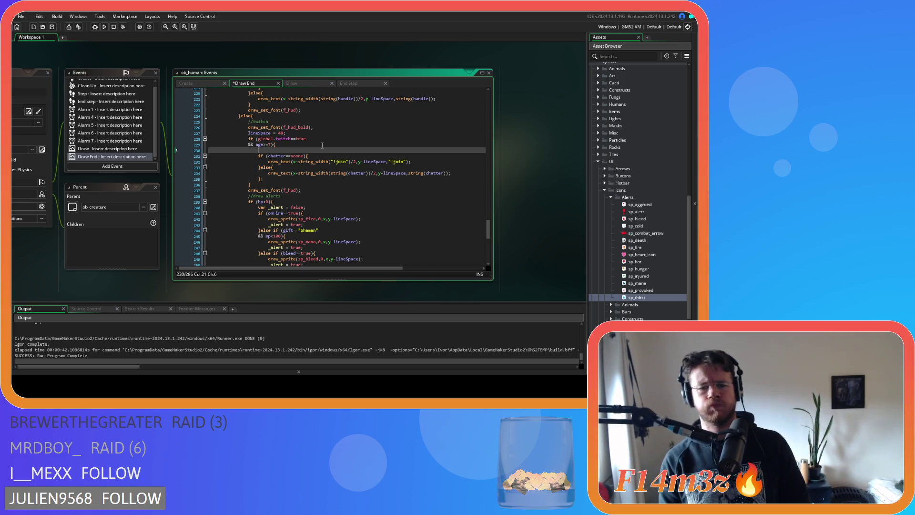
{"action": "type", "text": "line"}
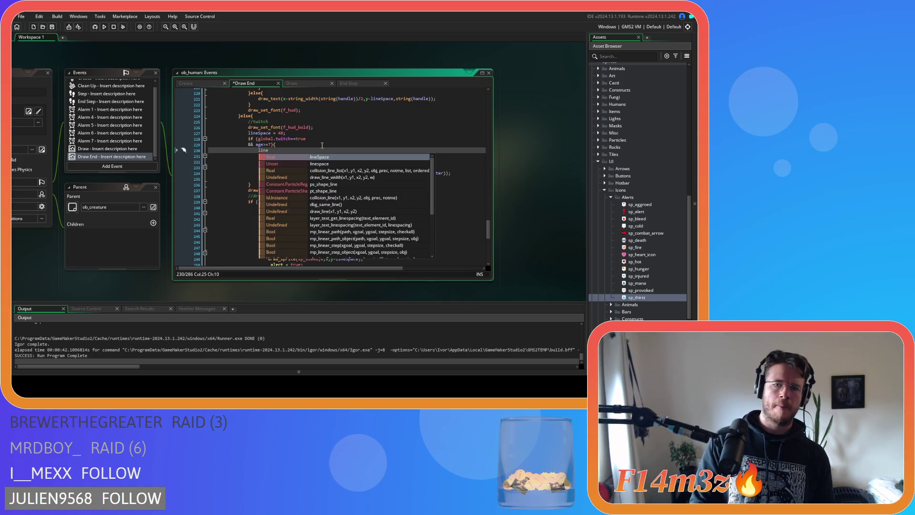
{"action": "key", "text": "Return"}
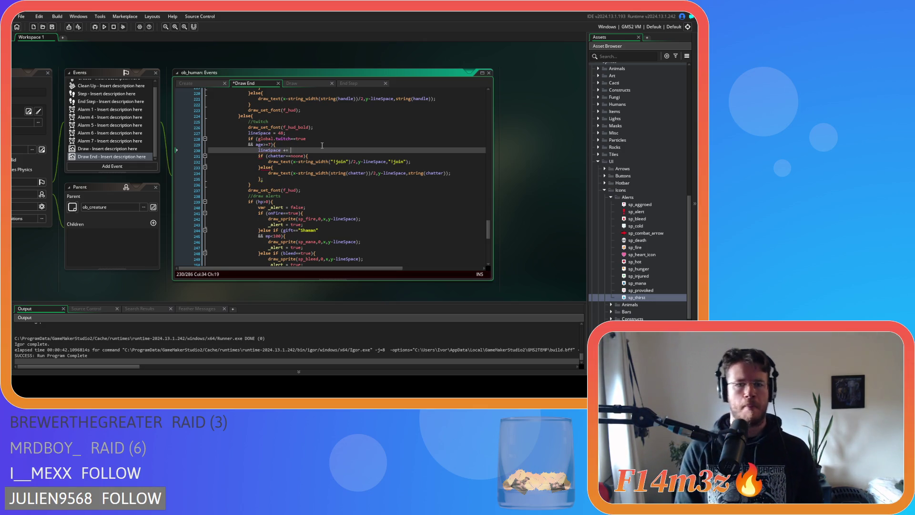
{"action": "type", "text": "16;"}
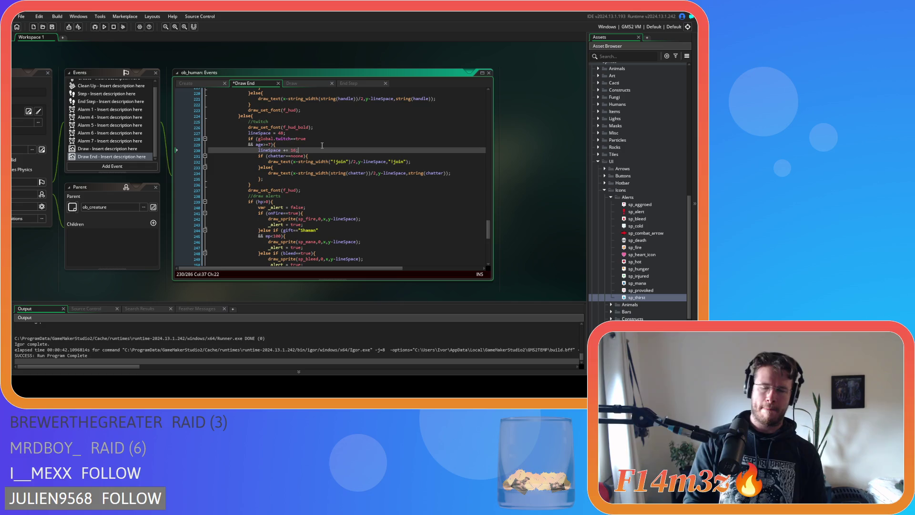
{"action": "key", "text": "ctrl+s"}
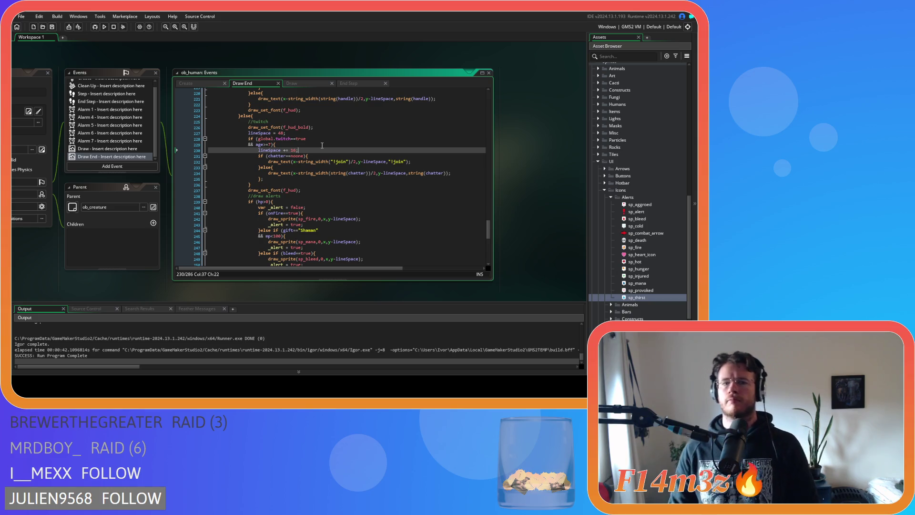
{"action": "key", "text": "F5"}
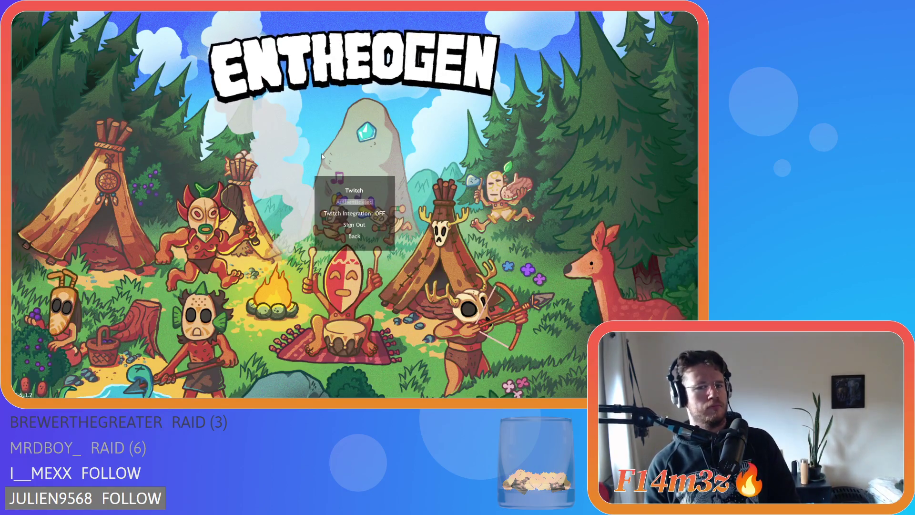
- Return from Twitch settings to the title menu, load the saved tribe, show labels, then request quit
{"action": "key", "text": "Escape"}
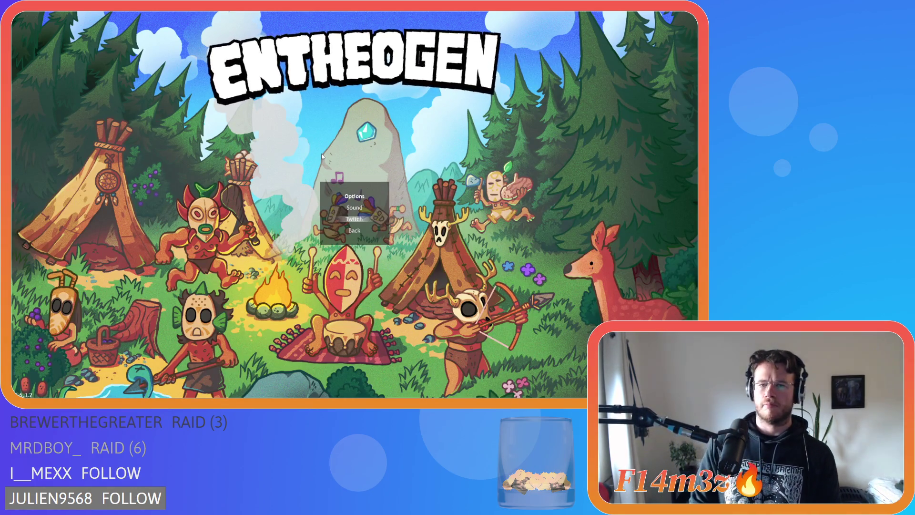
{"action": "key", "text": "Escape"}
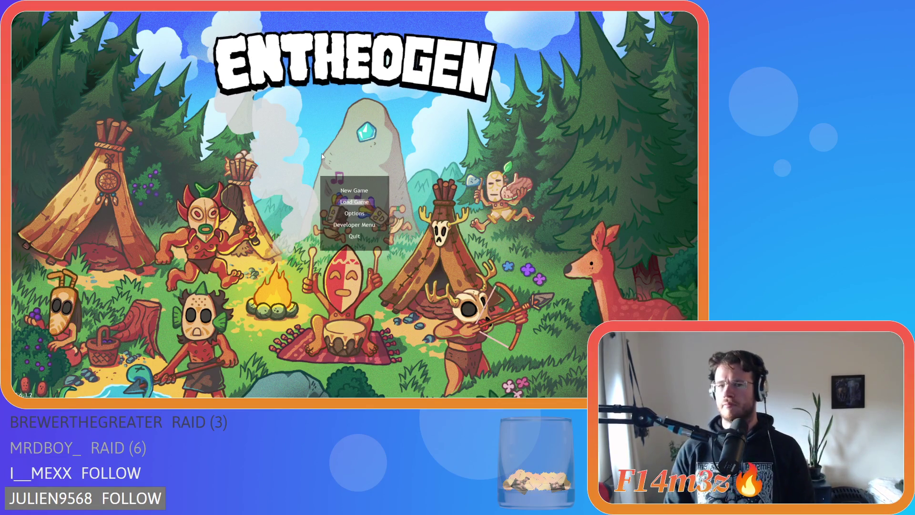
{"action": "key", "text": "Return"}
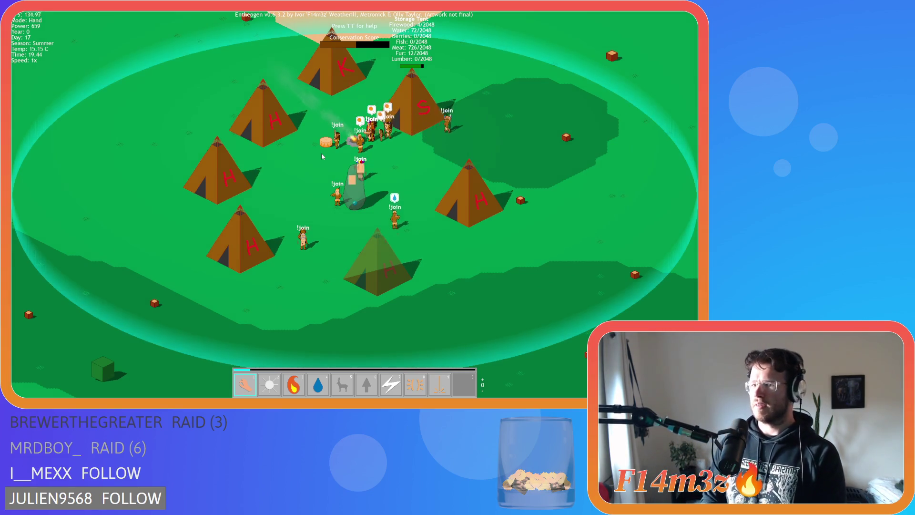
{"action": "key", "text": "Tab"}
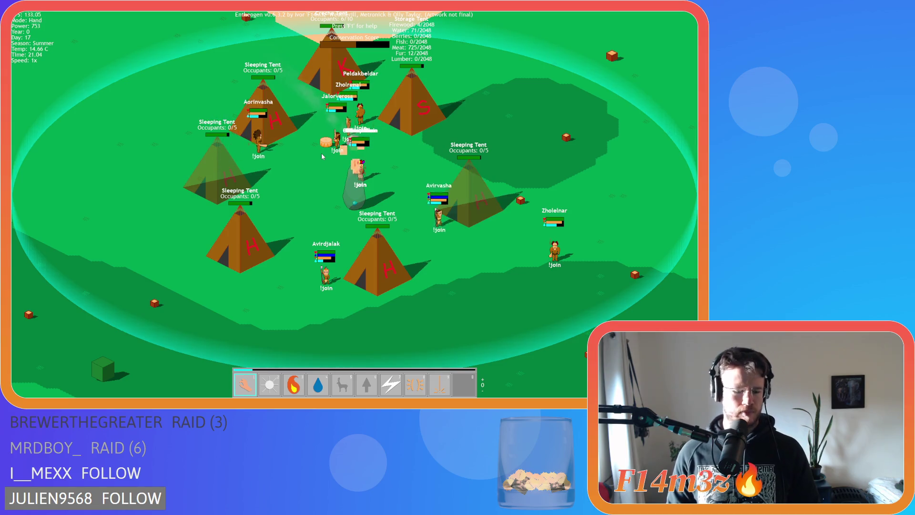
{"action": "key", "text": "Escape"}
- Confirm quitting the game and select the Shamans' 64 spacing value in the status-bar code
{"action": "key", "text": "y"}
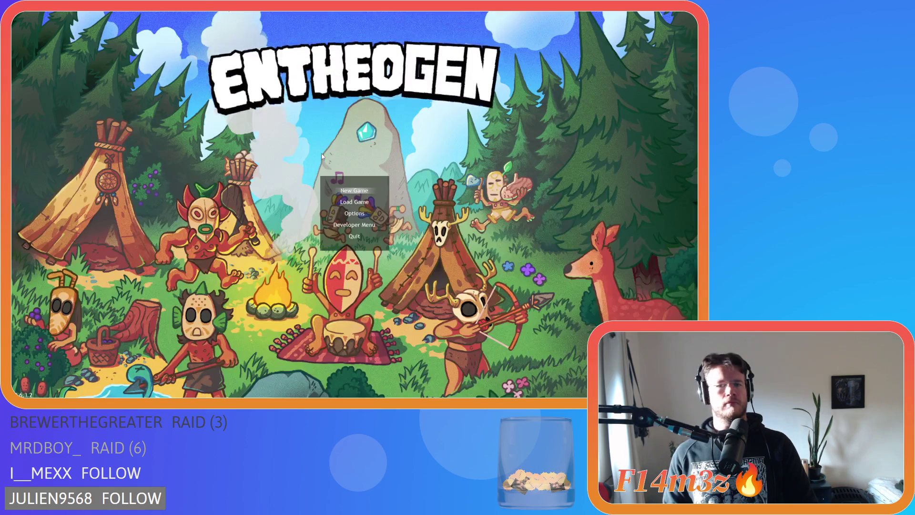
{"action": "scroll", "coordinate": [344, 169], "scroll_direction": "up", "scroll_amount": 20}
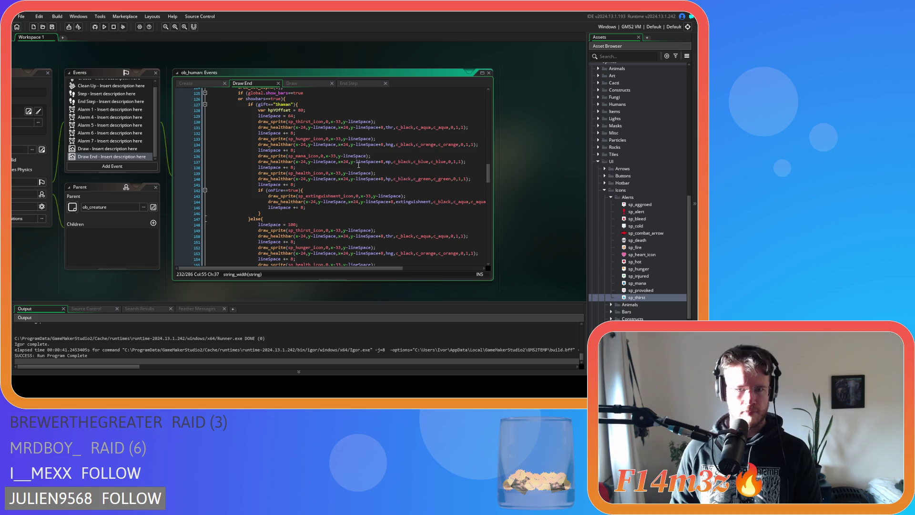
{"action": "scroll", "coordinate": [357, 164], "scroll_direction": "down", "scroll_amount": 2}
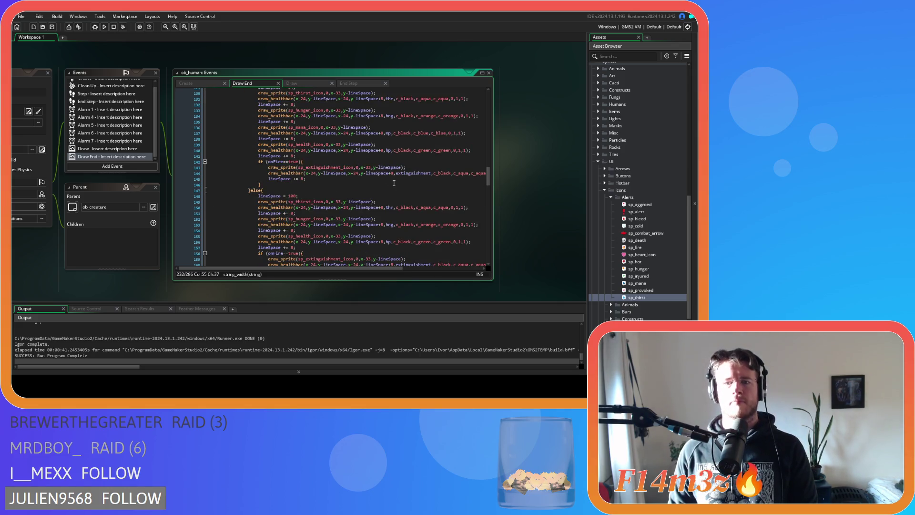
{"action": "scroll", "coordinate": [398, 186], "scroll_direction": "up", "scroll_amount": 1}
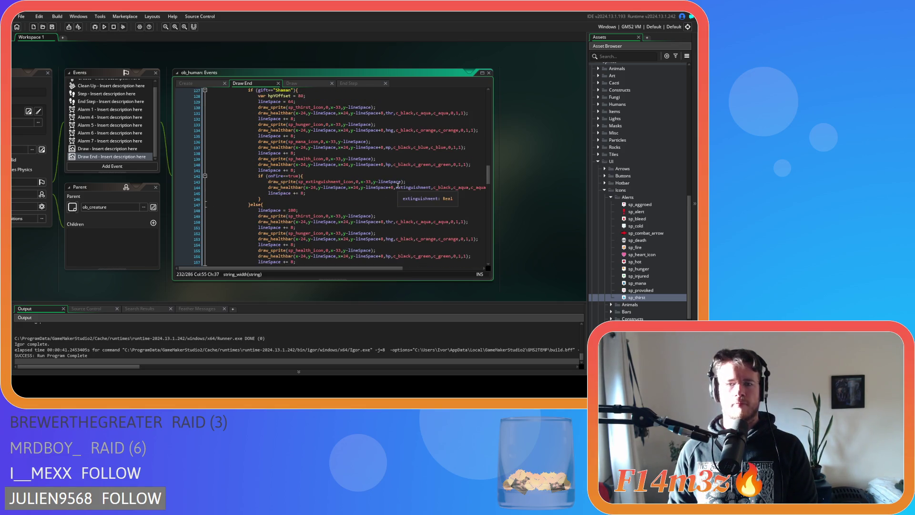
{"action": "scroll", "coordinate": [400, 188], "scroll_direction": "down", "scroll_amount": 3}
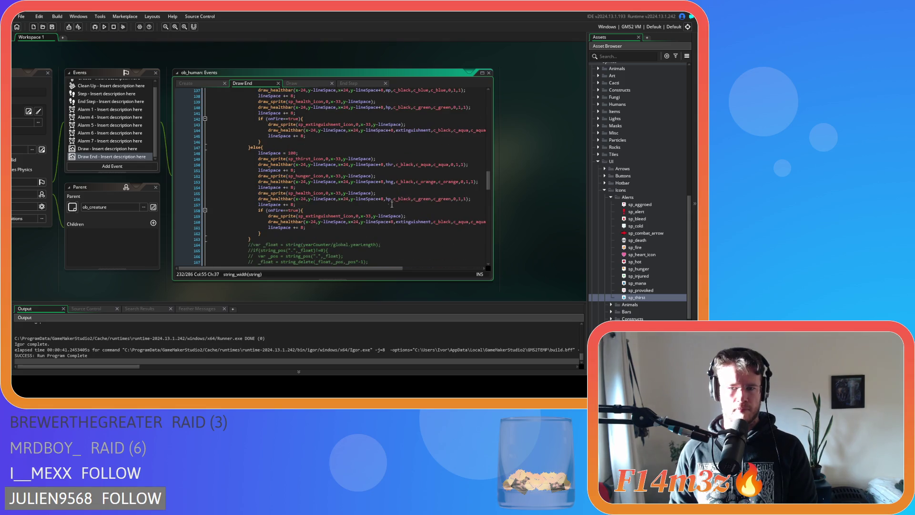
{"action": "left_click", "coordinate": [399, 229]}
{"action": "scroll", "coordinate": [395, 227], "scroll_direction": "up", "scroll_amount": 2}
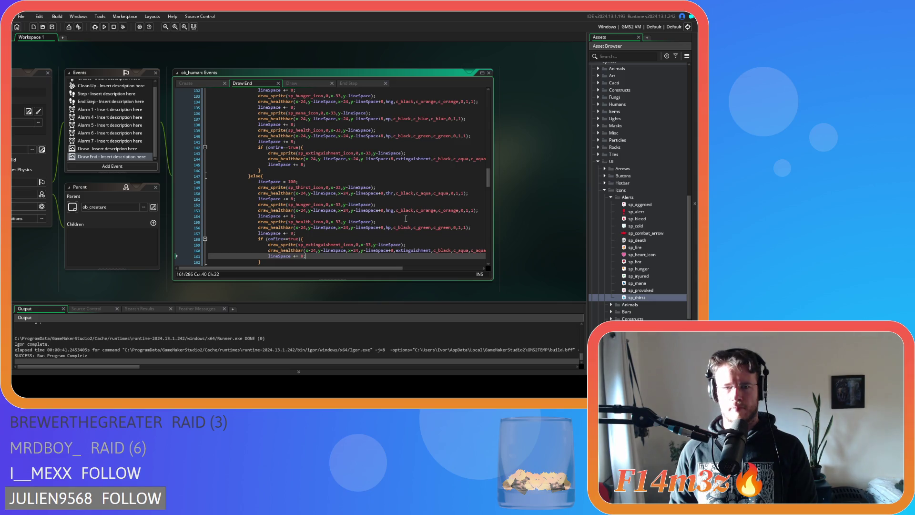
{"action": "scroll", "coordinate": [405, 219], "scroll_direction": "up", "scroll_amount": 3}
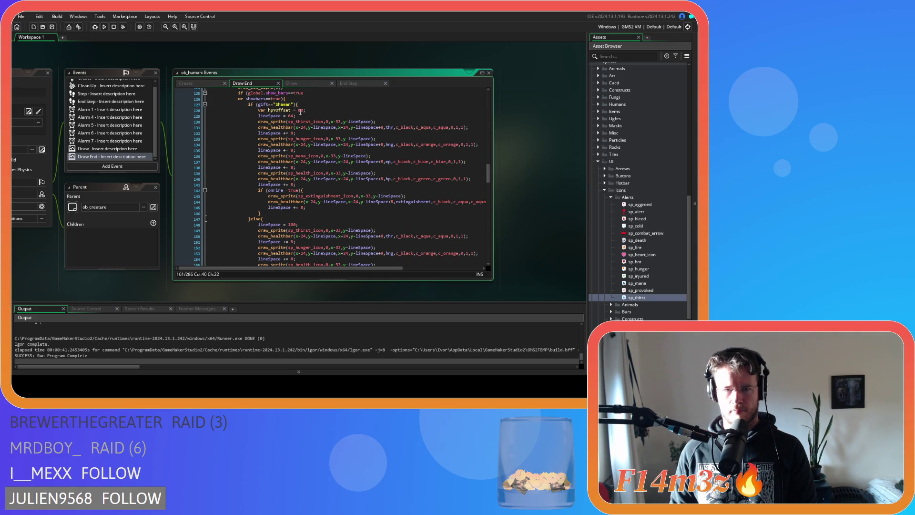
{"action": "left_click_drag", "start_coordinate": [287, 115], "coordinate": [293, 116]}
{"action": "key", "text": "ctrl+c"}
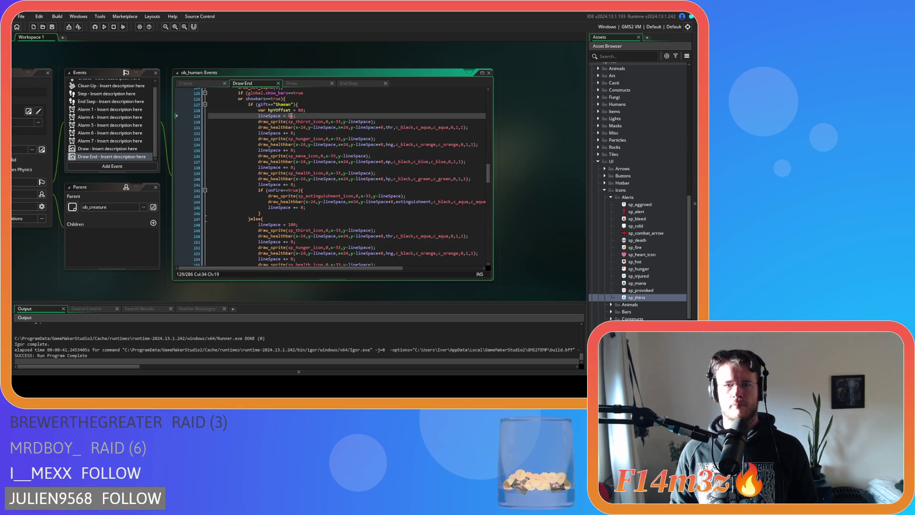
- Replace the non-Shaman spacing 100 with 64 and save the Draw End code
{"action": "scroll", "coordinate": [323, 191], "scroll_direction": "down", "scroll_amount": 1}
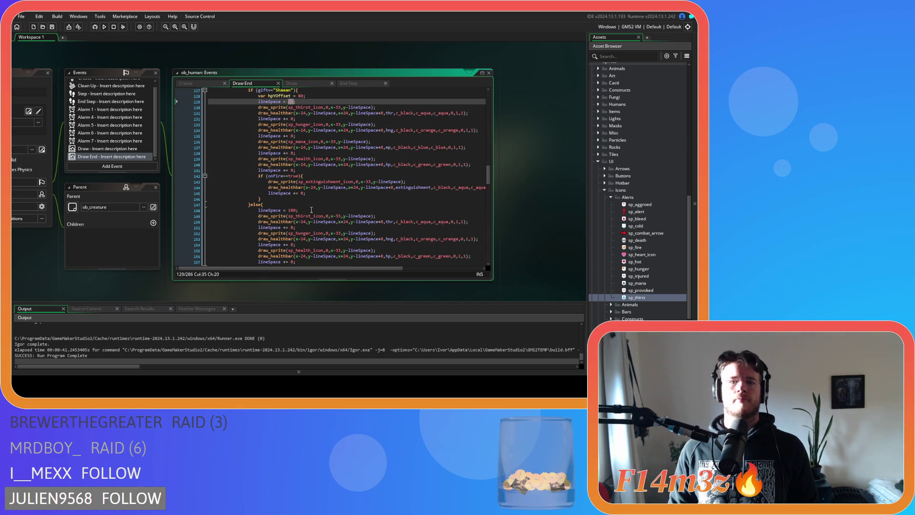
{"action": "double_click", "coordinate": [292, 211]}
{"action": "key", "text": "ctrl+v"}
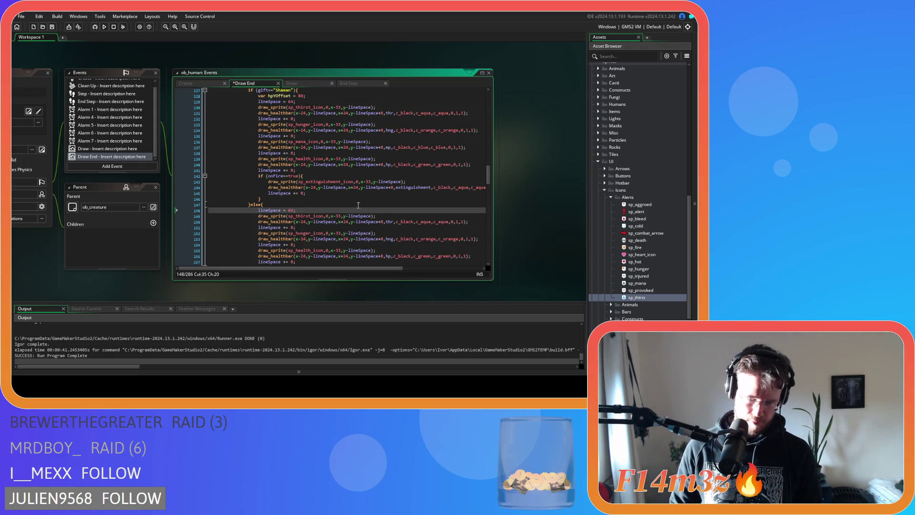
{"action": "key", "text": "ctrl+s"}
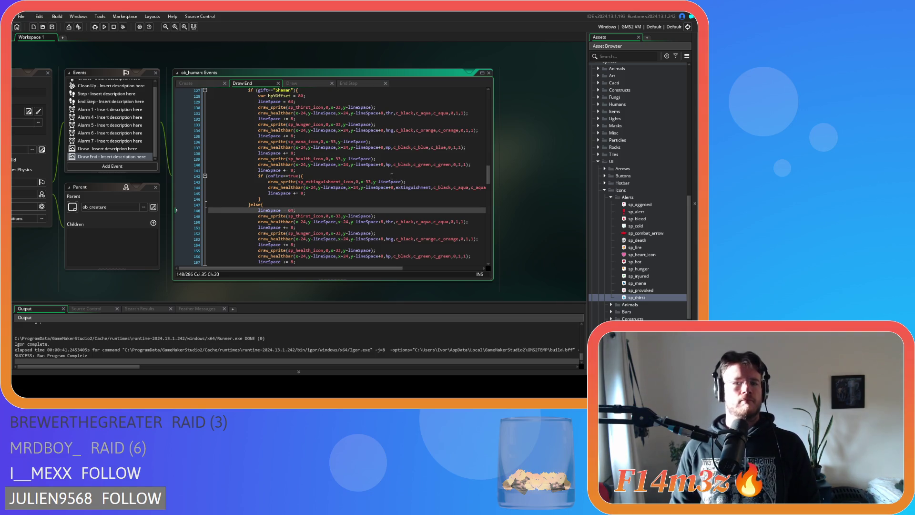
{"action": "scroll", "coordinate": [391, 176], "scroll_direction": "down", "scroll_amount": 2}
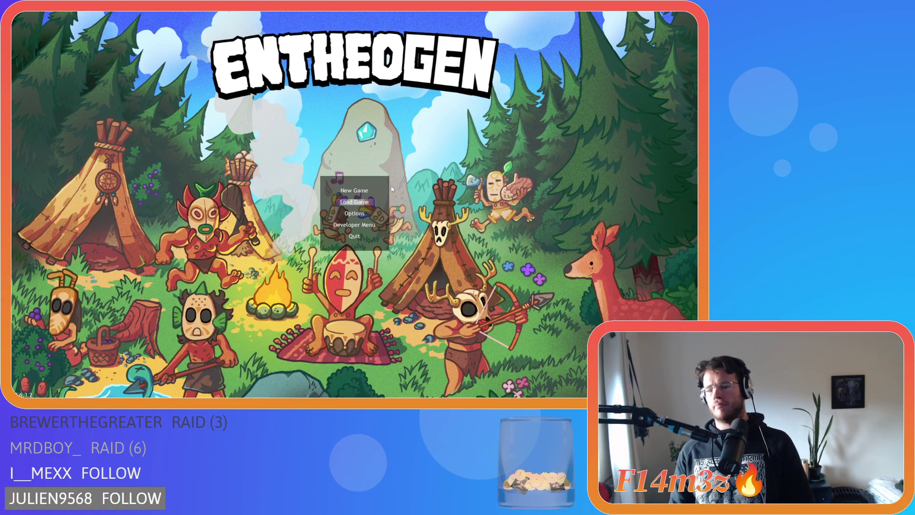
- Load the saved game, open and close the Tribe panel, then quit back to the code
{"action": "key", "text": "Return"}
{"action": "key", "text": "t"}
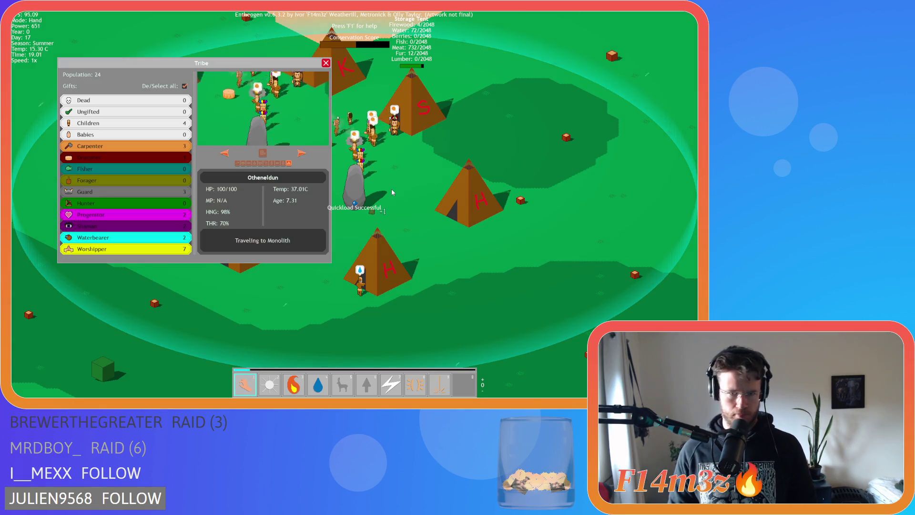
{"action": "key", "text": "t"}
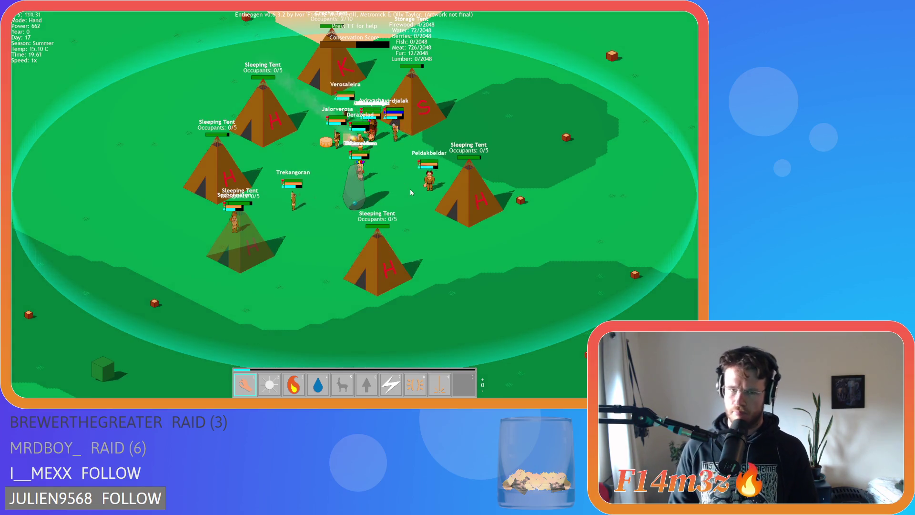
{"action": "key", "text": "Escape"}
{"action": "key", "text": "Escape"}
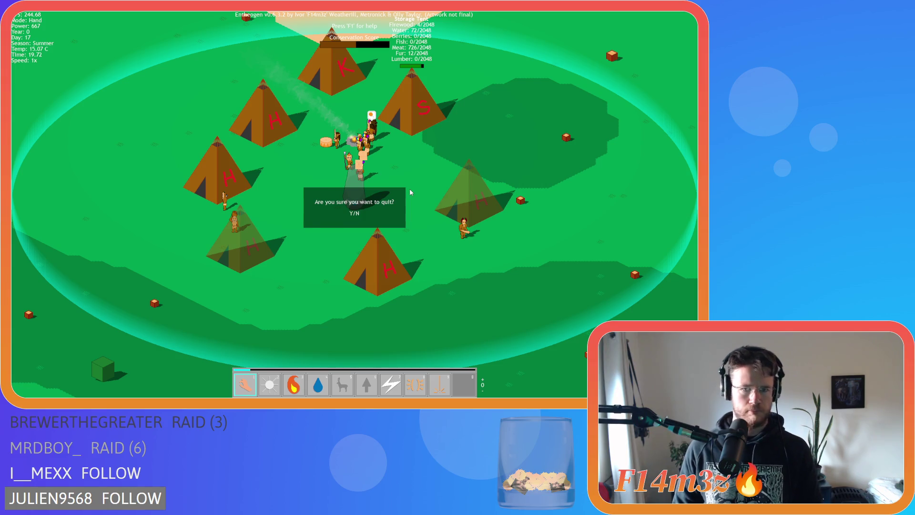
{"action": "key", "text": "y"}
{"action": "scroll", "coordinate": [402, 187], "scroll_direction": "up", "scroll_amount": 2}
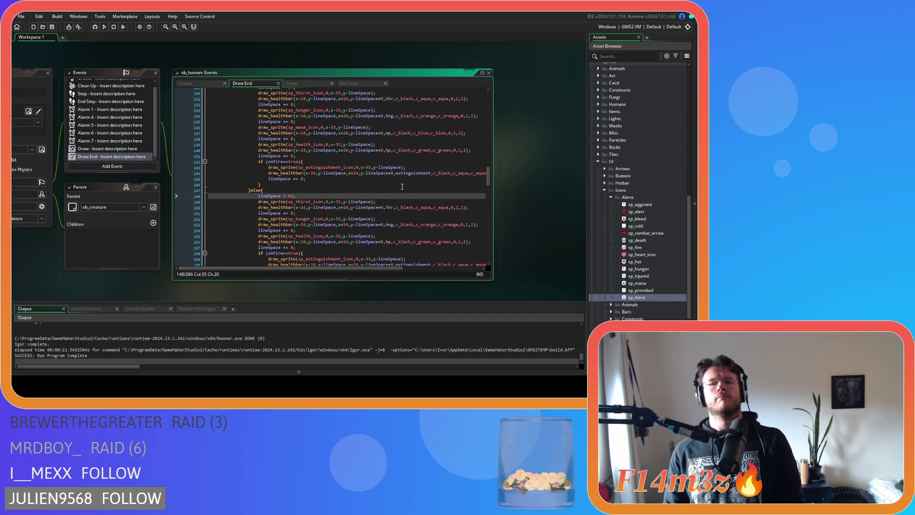
- Check the 20 added to lineSpace in ob_human's Draw End, then build and run Entheogen
{"action": "scroll", "coordinate": [402, 187], "scroll_direction": "up", "scroll_amount": 2}
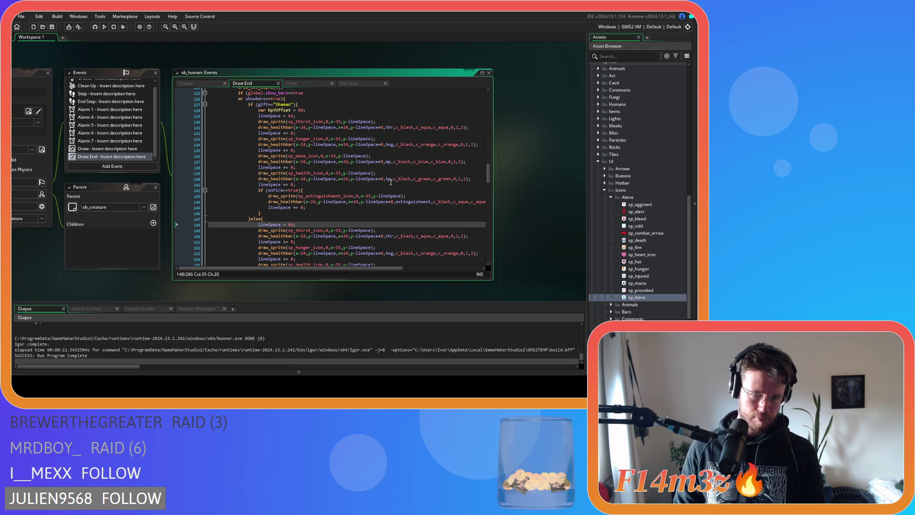
{"action": "scroll", "coordinate": [391, 182], "scroll_direction": "down", "scroll_amount": 20}
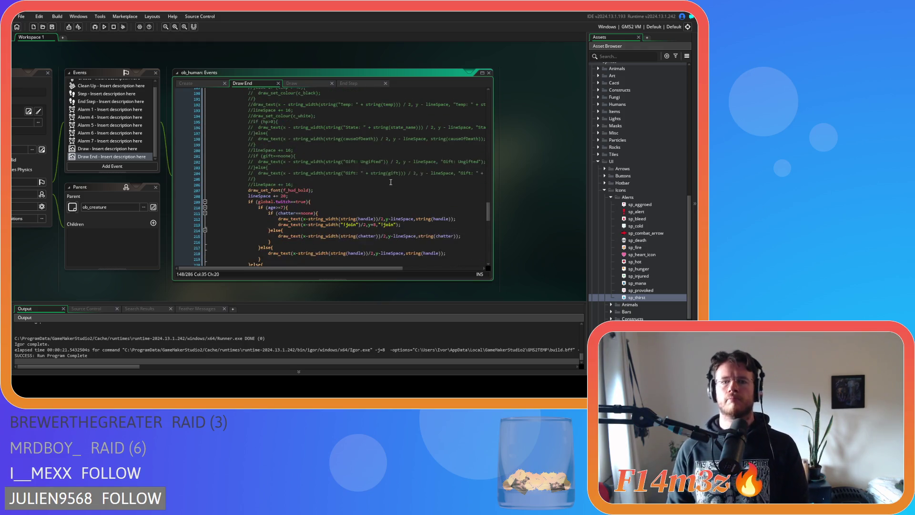
{"action": "scroll", "coordinate": [388, 187], "scroll_direction": "down", "scroll_amount": 1}
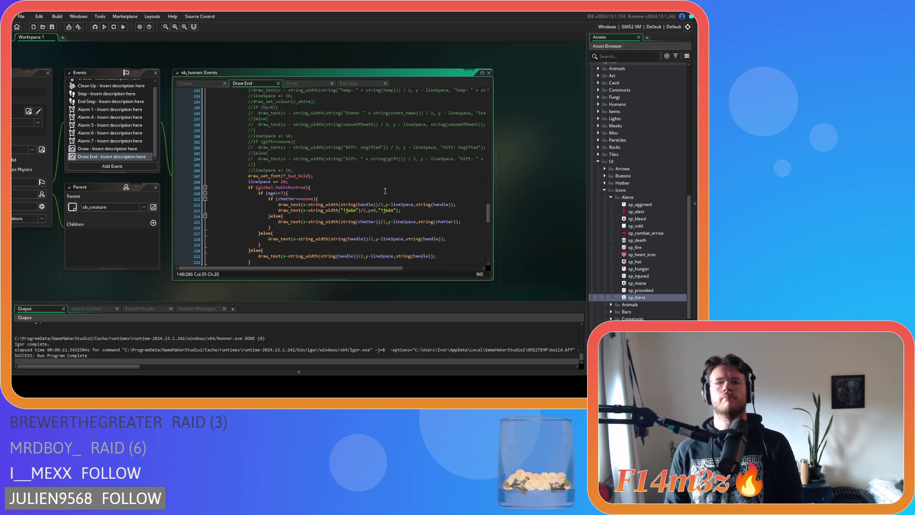
{"action": "double_click", "coordinate": [284, 182]}
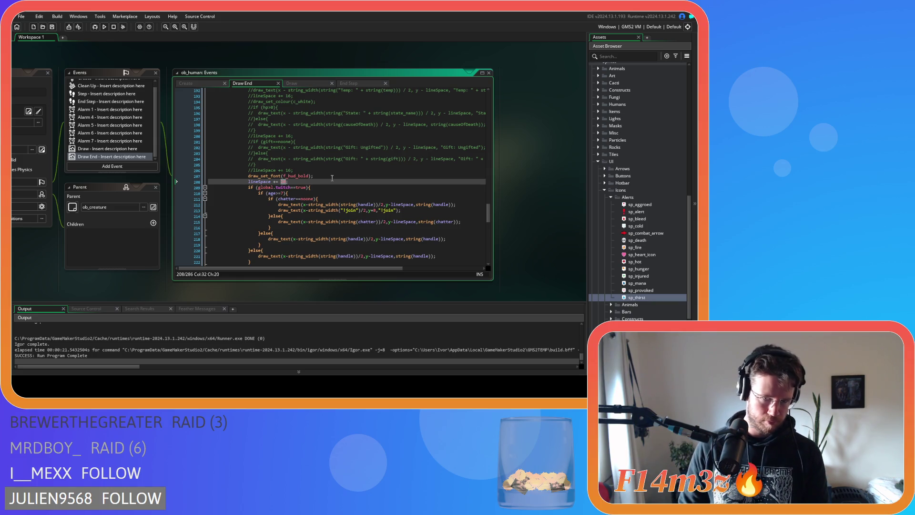
{"action": "mouse_move", "coordinate": [491, 211]}
{"action": "left_mouse_down"}
{"action": "mouse_move", "coordinate": [487, 182]}
{"action": "mouse_move", "coordinate": [483, 210]}
{"action": "left_mouse_up"}
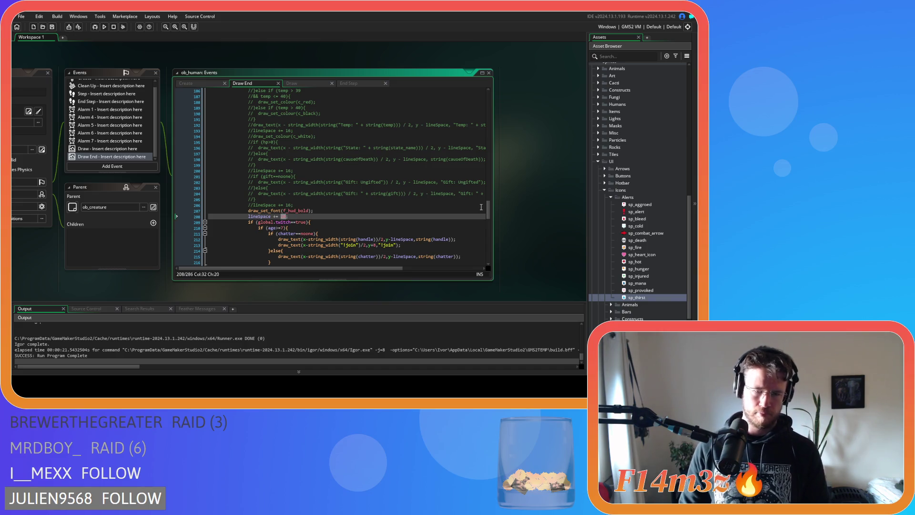
{"action": "key", "text": "F5"}
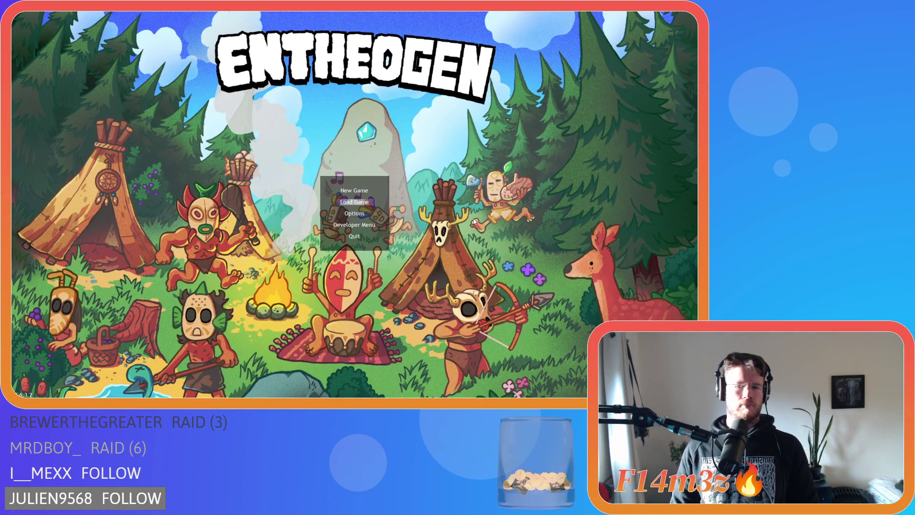
- Quickload the saved village to check the human labels, then quit the game
{"action": "key", "text": "Return"}
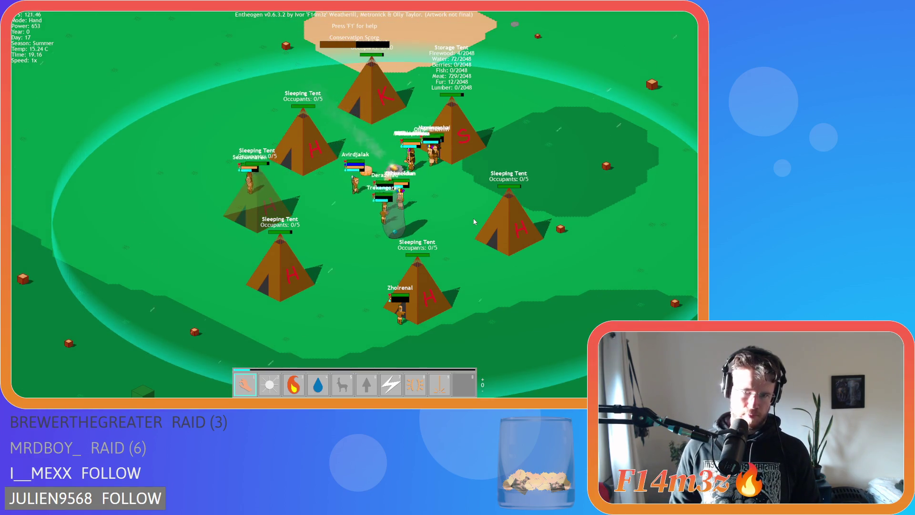
{"action": "key", "text": "Escape"}
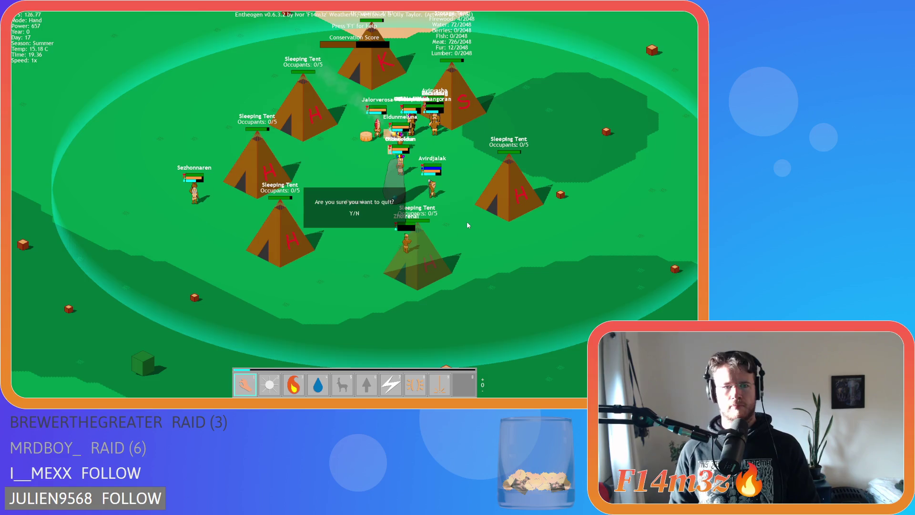
{"action": "key", "text": "y"}
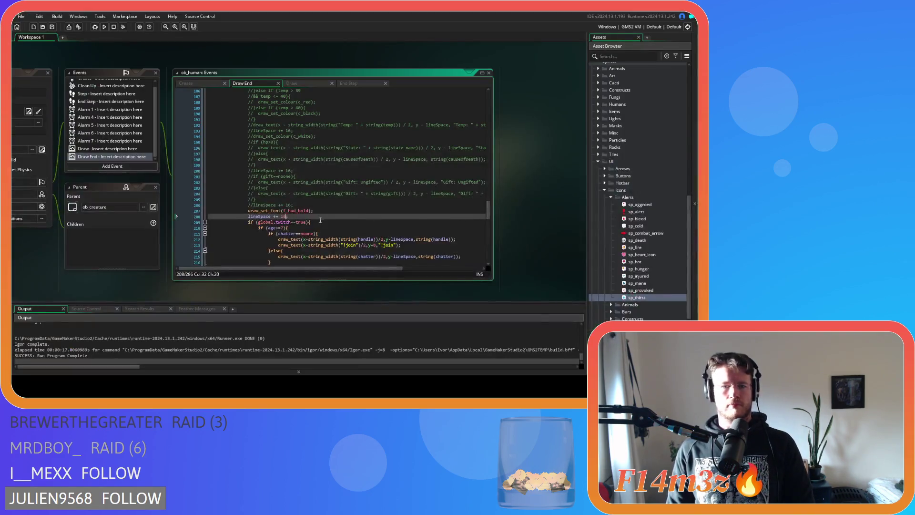
- Change the line 208 increment to lineSpace += 12 and rebuild the game
{"action": "type", "text": "2"}
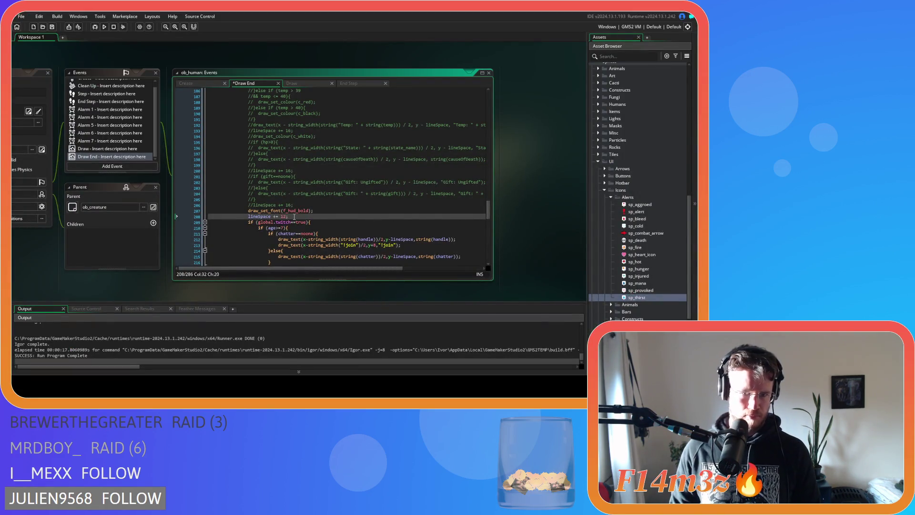
{"action": "key", "text": "F5"}
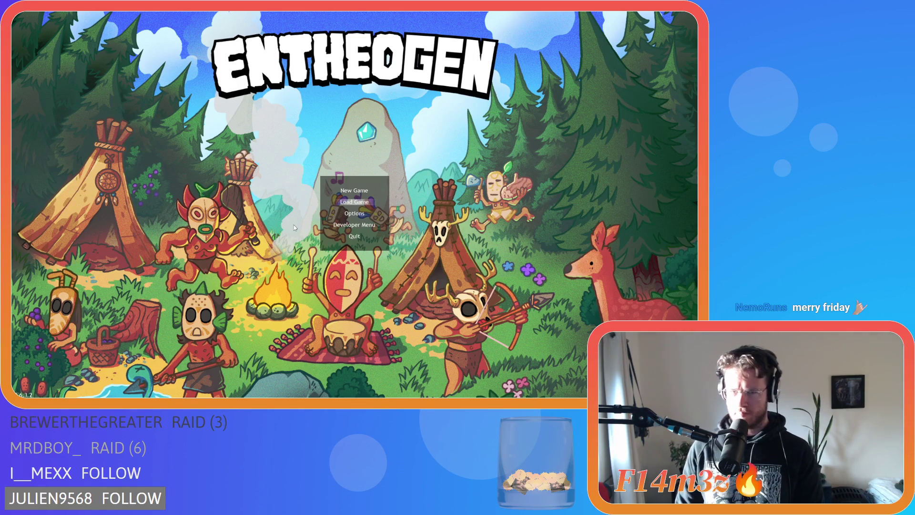
- Quickload the village, toggle the villager name labels with Tab to check spacing, then quit
{"action": "key", "text": "Return"}
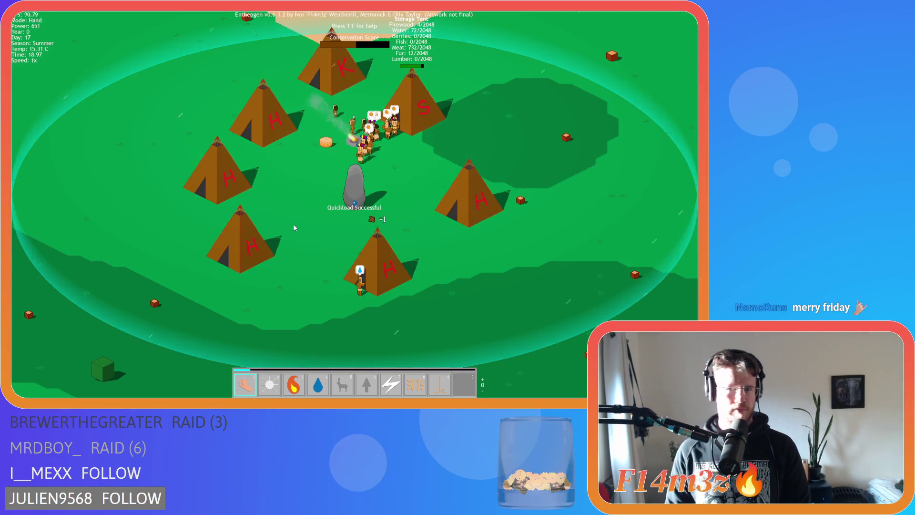
{"action": "key", "text": "Tab"}
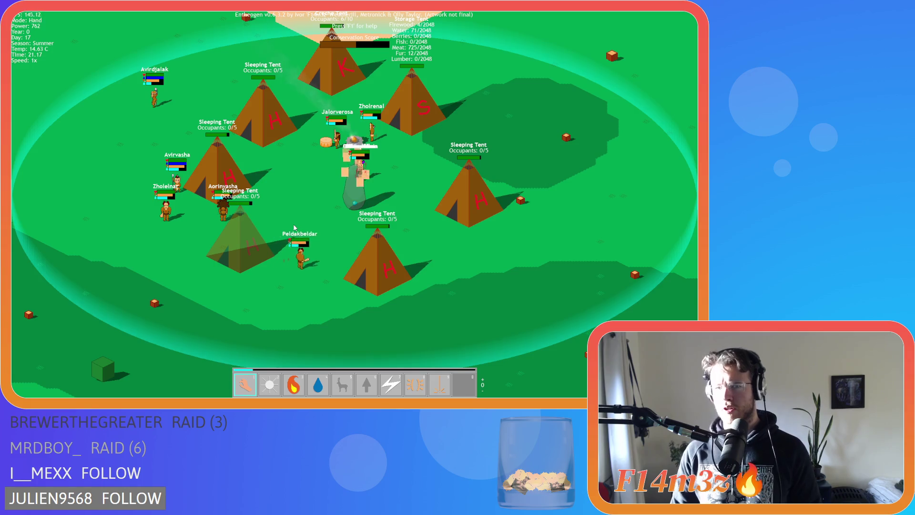
{"action": "key", "text": "Escape"}
{"action": "key", "text": "y"}
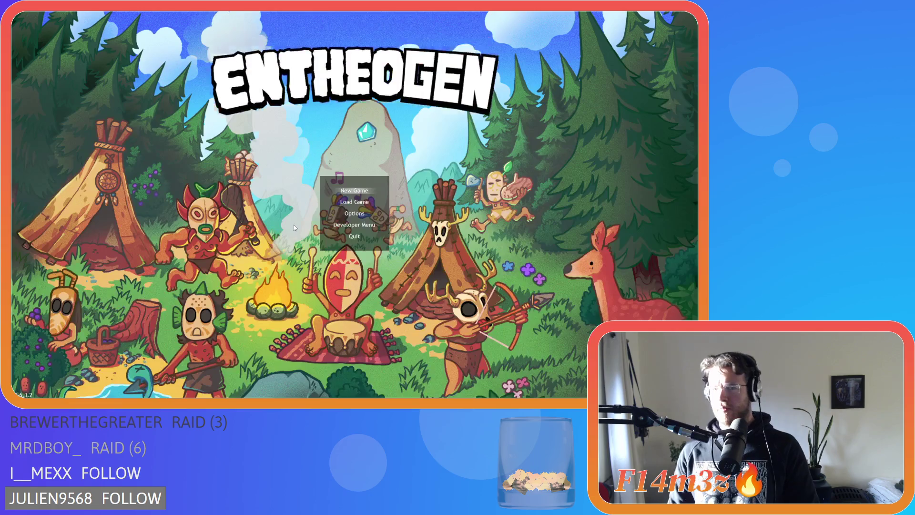
{"action": "scroll", "coordinate": [294, 216], "scroll_direction": "down", "scroll_amount": 15}
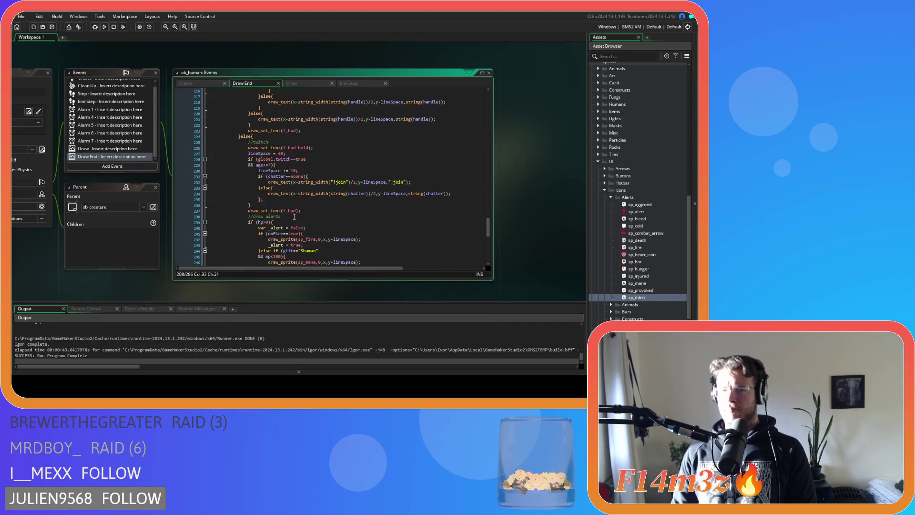
{"action": "scroll", "coordinate": [294, 217], "scroll_direction": "down", "scroll_amount": 3}
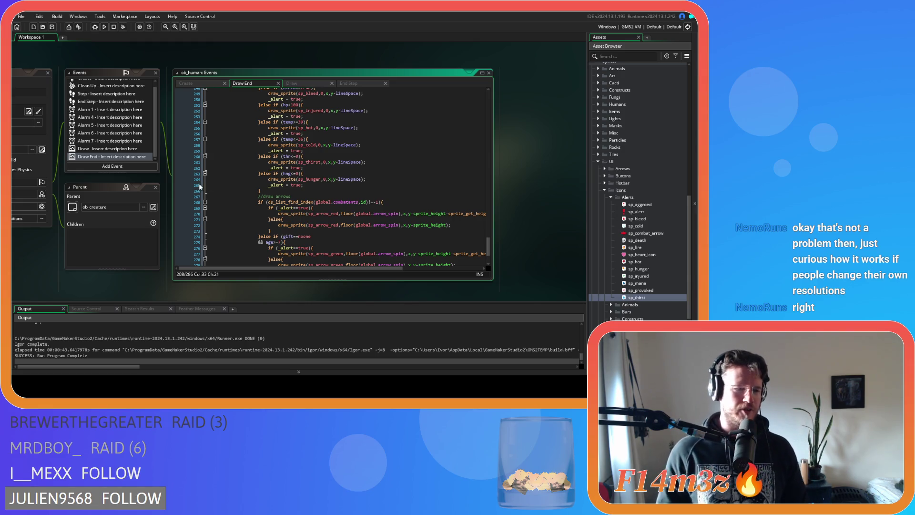
{"action": "mouse_move", "coordinate": [276, 203]}
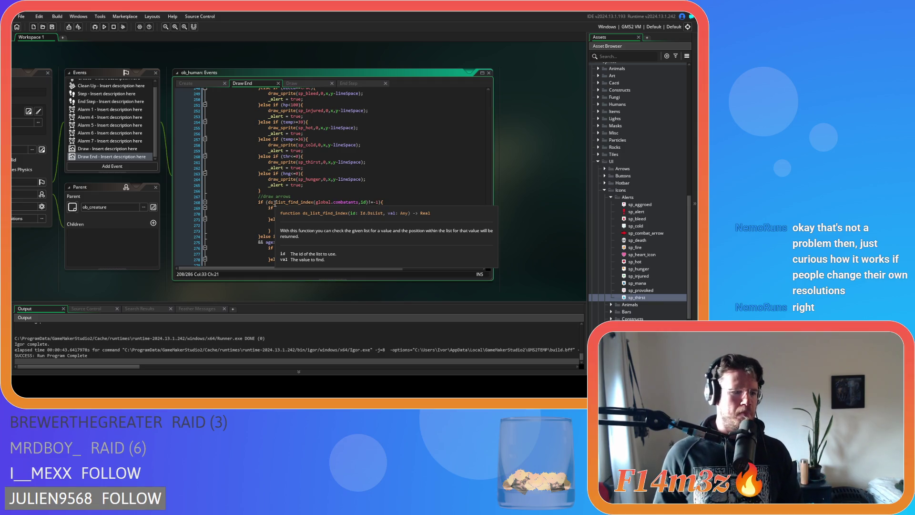
{"action": "left_click", "coordinate": [284, 197]}
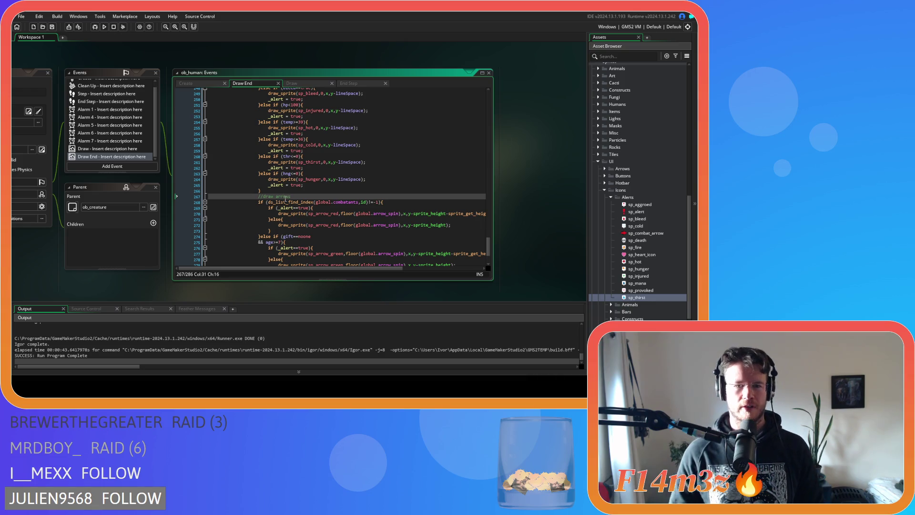
{"action": "key", "text": "Down"}
{"action": "key", "text": "Down"}
{"action": "key", "text": "Down"}
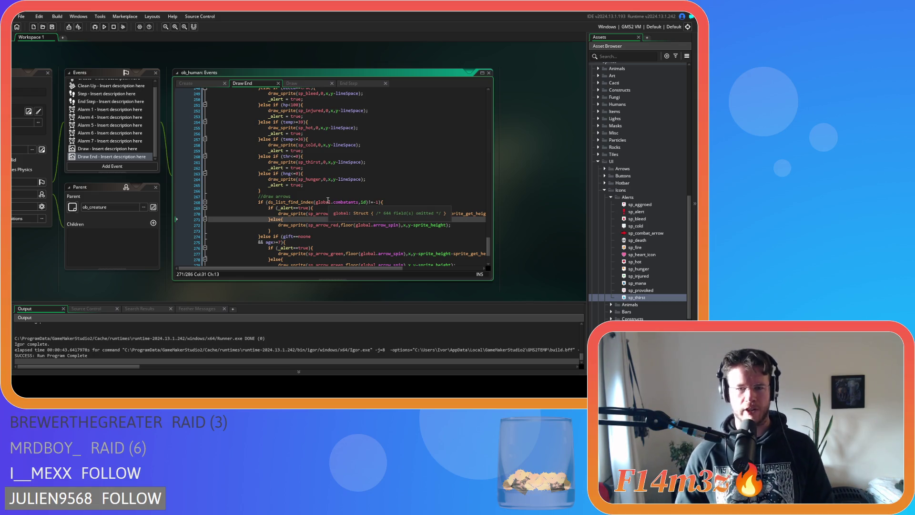
{"action": "left_click", "coordinate": [334, 196]}
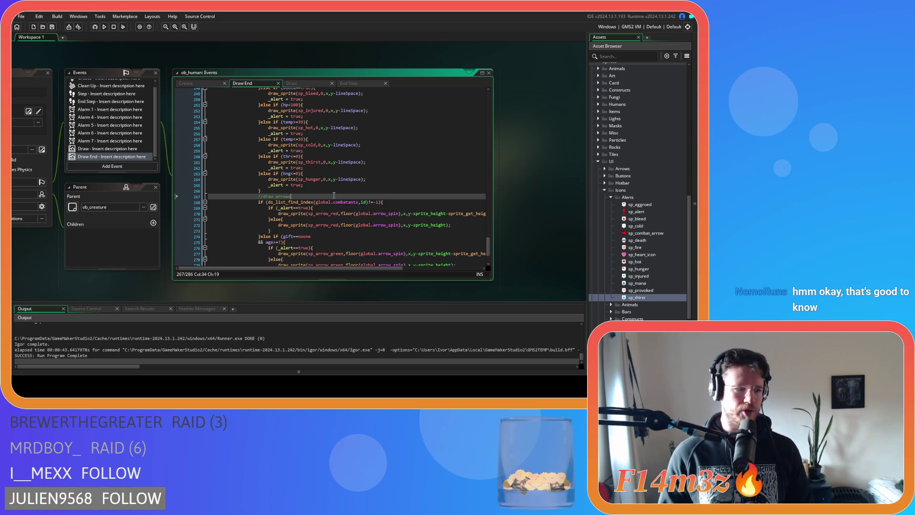
{"action": "left_click", "coordinate": [379, 180]}
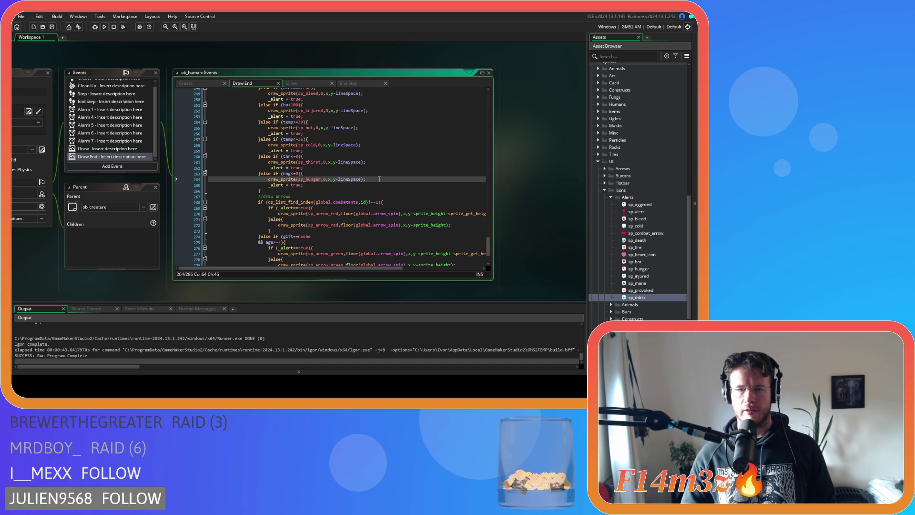
{"action": "left_click", "coordinate": [380, 174]}
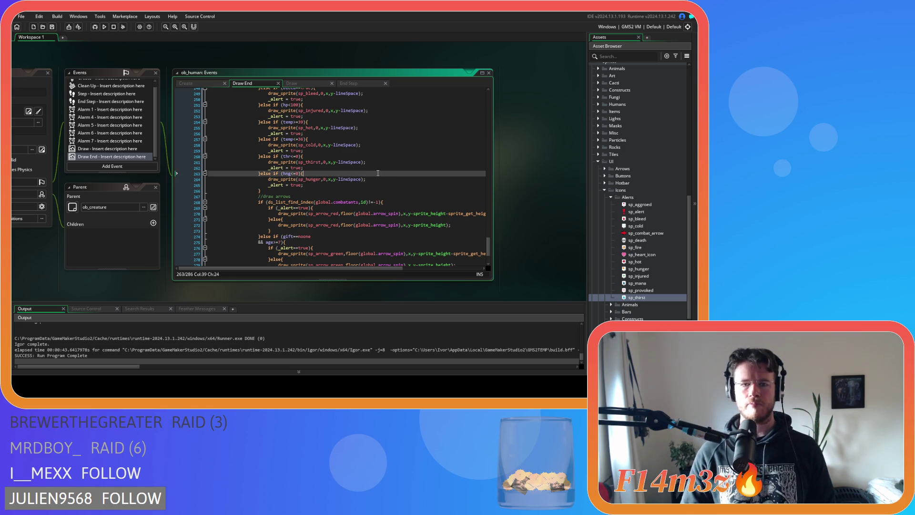
{"action": "scroll", "coordinate": [378, 173], "scroll_direction": "up", "scroll_amount": 3}
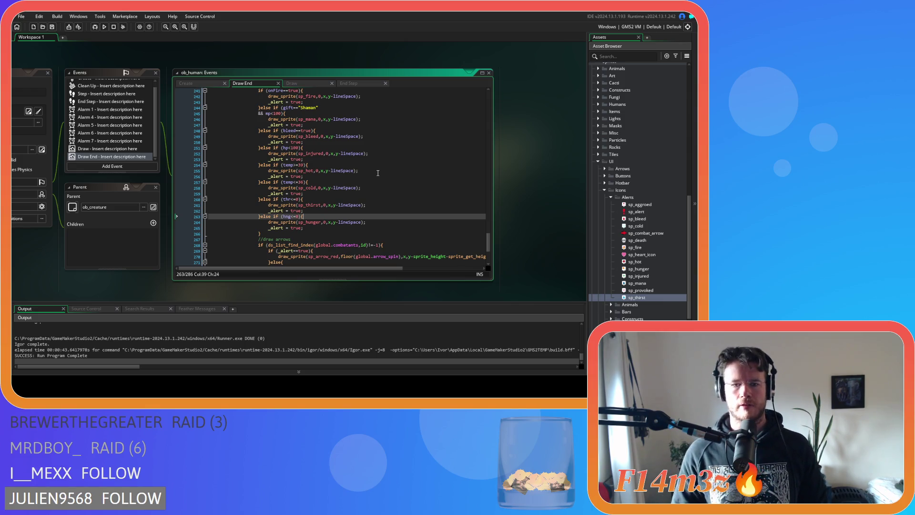
{"action": "scroll", "coordinate": [378, 173], "scroll_direction": "up", "scroll_amount": 8}
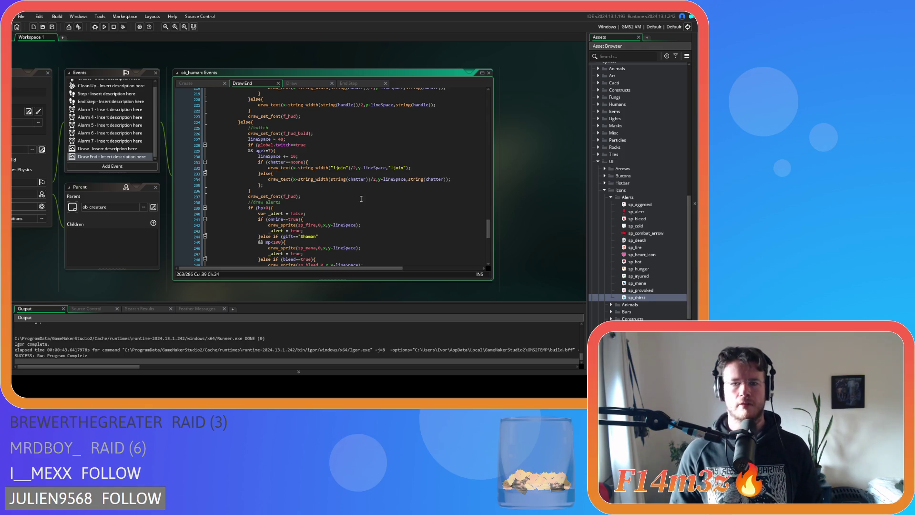
{"action": "scroll", "coordinate": [361, 198], "scroll_direction": "up", "scroll_amount": 4}
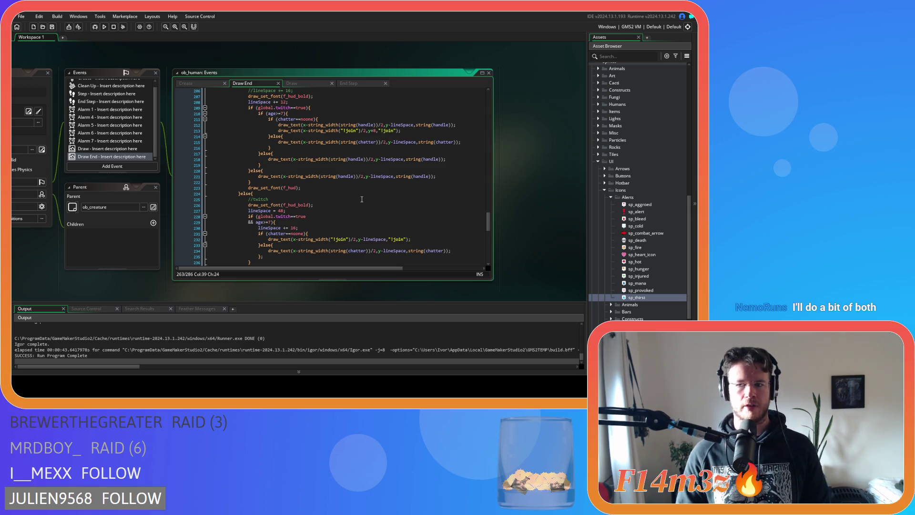
{"action": "left_click", "coordinate": [398, 159]}
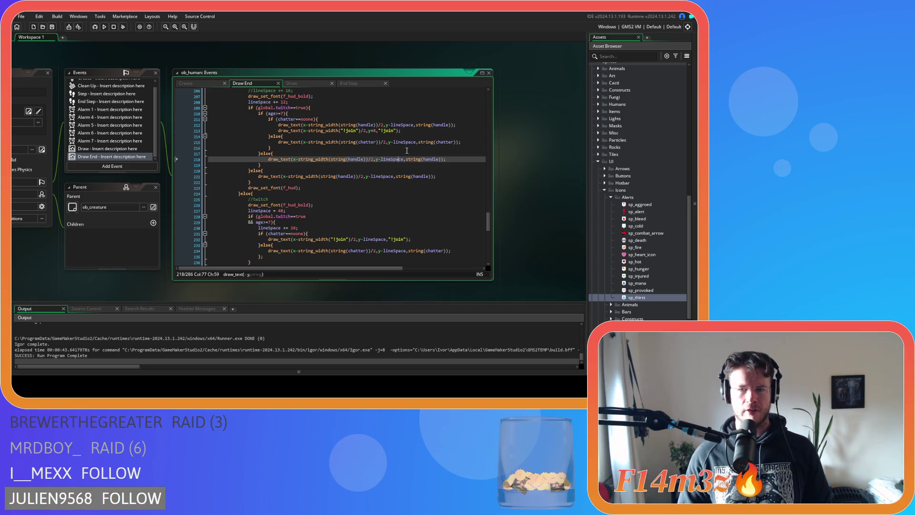
{"action": "left_click", "coordinate": [413, 148]}
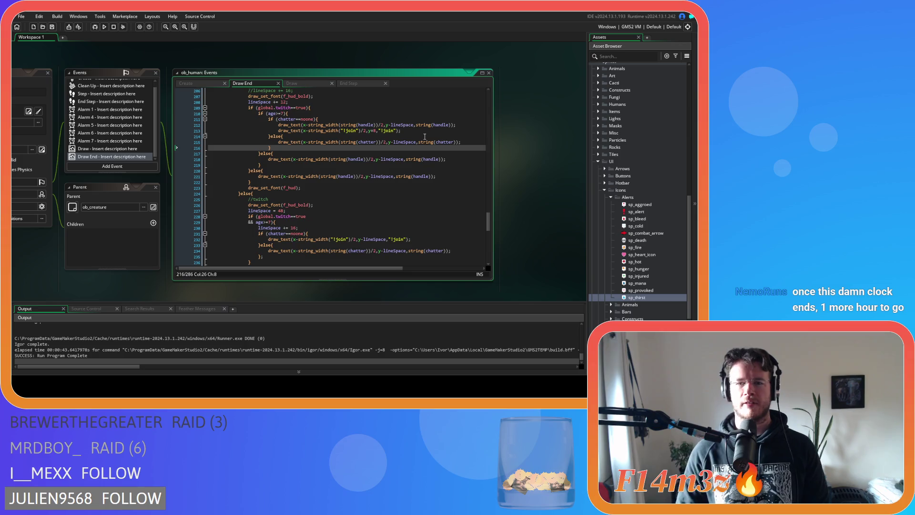
{"action": "mouse_move", "coordinate": [422, 140]}
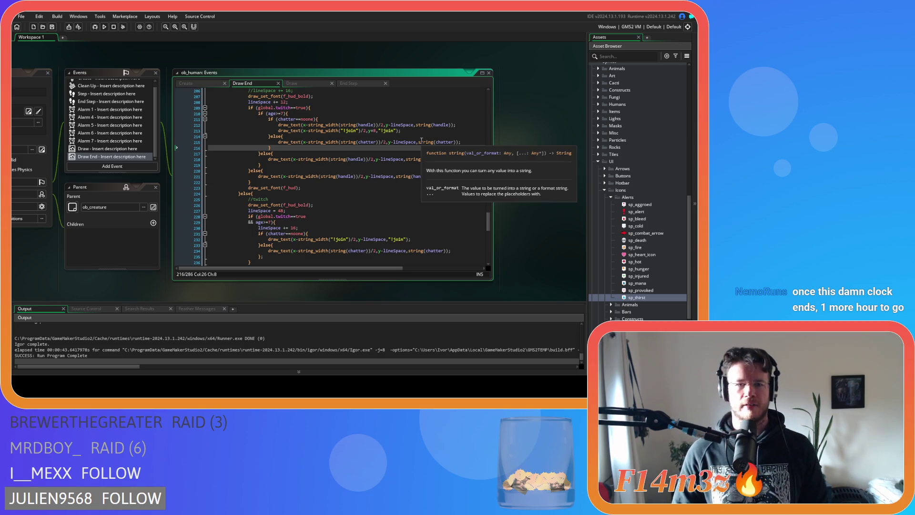
{"action": "left_click", "coordinate": [428, 136]}
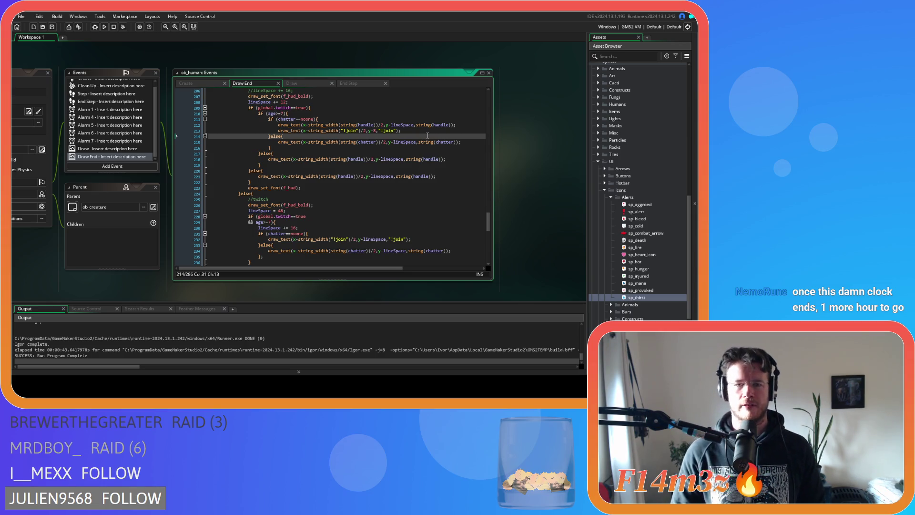
{"action": "mouse_move", "coordinate": [422, 141]}
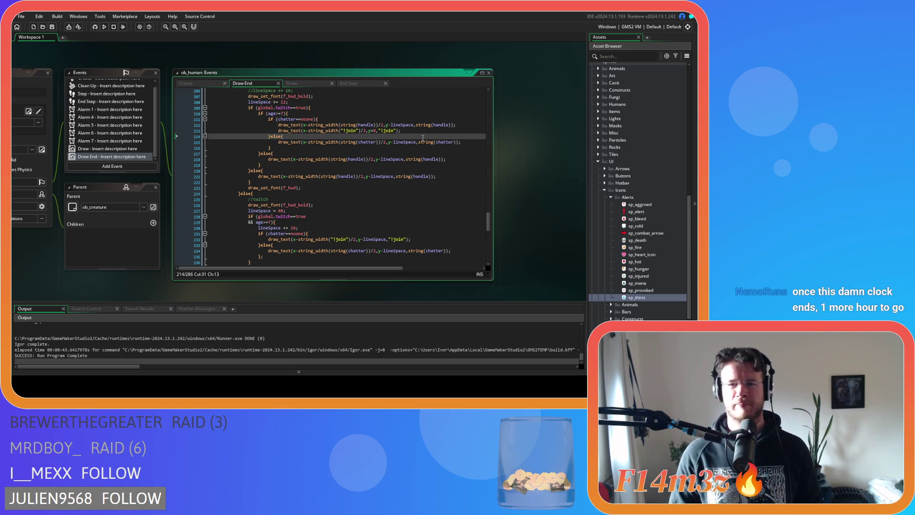
{"action": "left_click", "coordinate": [407, 131]}
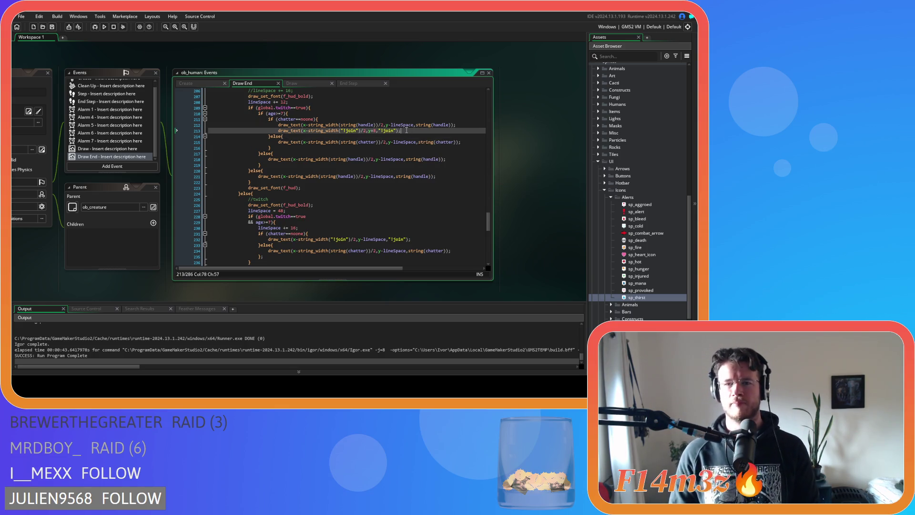
{"action": "left_click", "coordinate": [404, 125]}
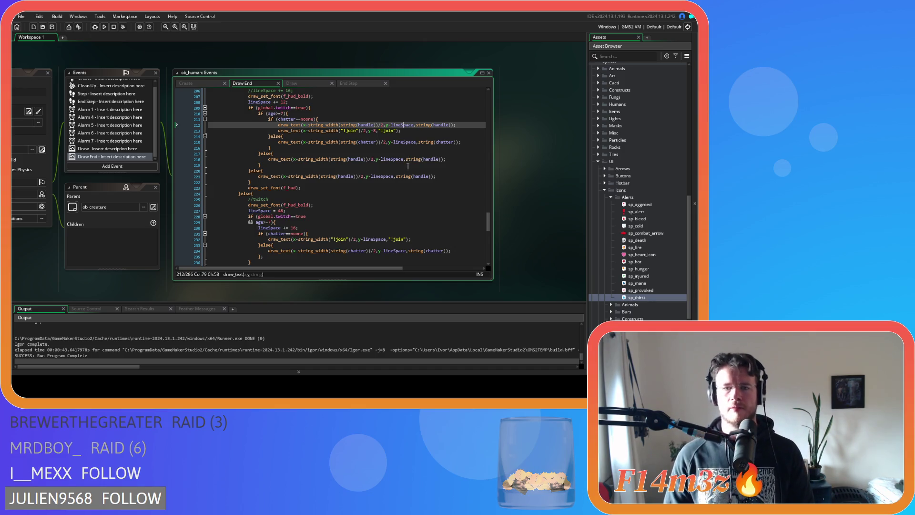
{"action": "left_click", "coordinate": [374, 131]}
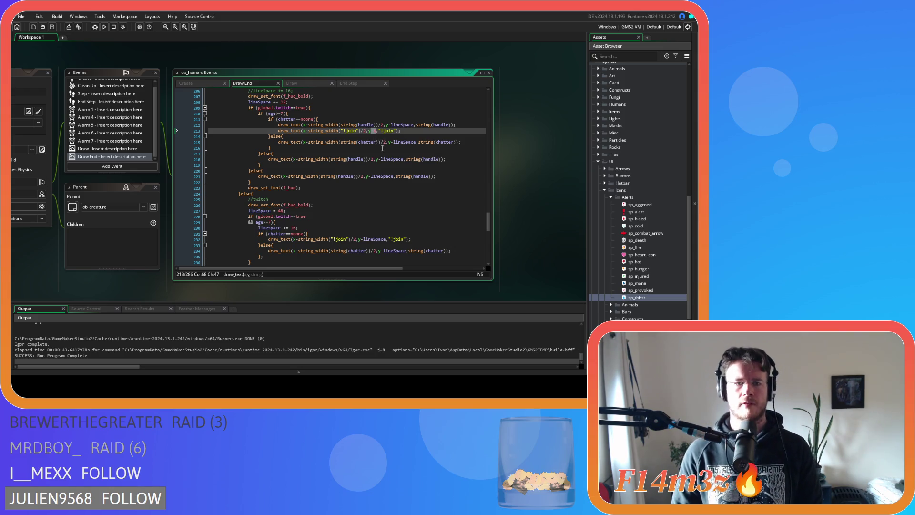
{"action": "scroll", "coordinate": [383, 148], "scroll_direction": "up", "scroll_amount": 1}
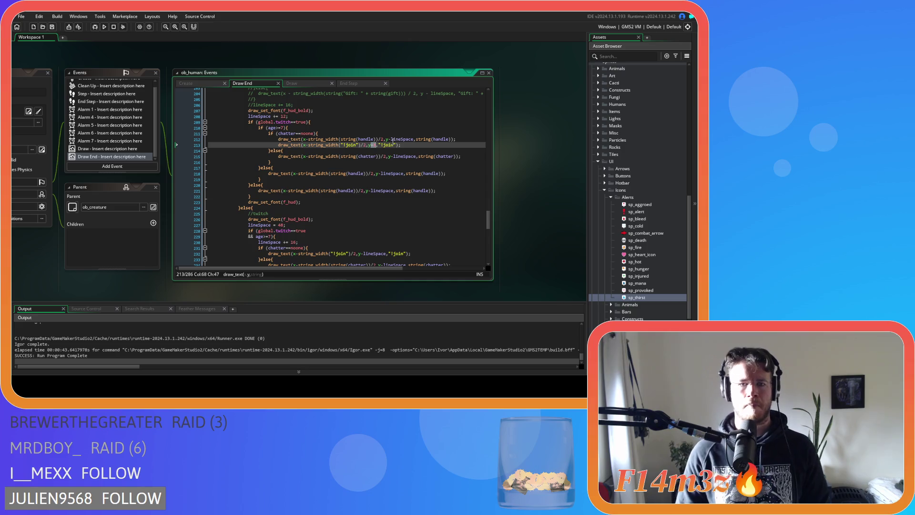
{"action": "double_click", "coordinate": [395, 139]}
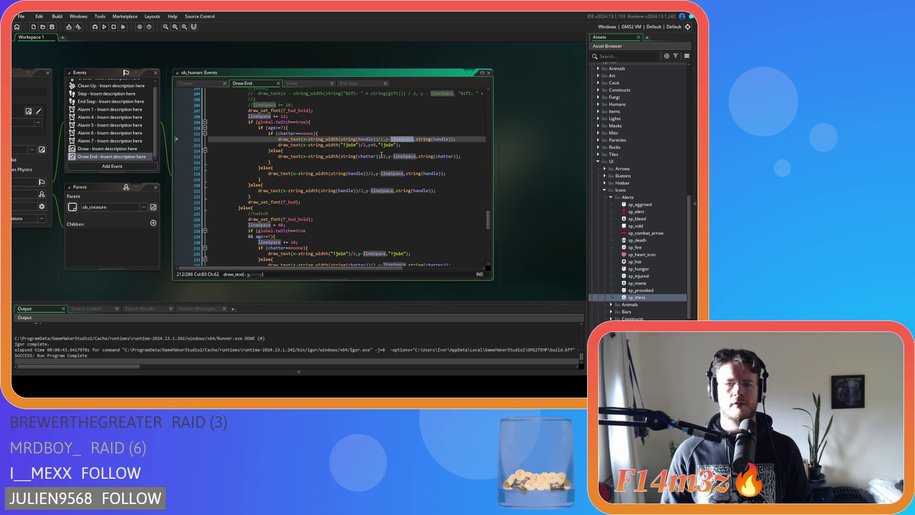
- Replace the fixed 8 offset in the !join label line with lineSpace
{"action": "left_click", "coordinate": [375, 146]}
{"action": "key", "text": "BackSpace"}
{"action": "type", "text": "lineSpace"}
- Add lineSpace += 16 after the handle label line and save the Draw End code
{"action": "left_click", "coordinate": [462, 141]}
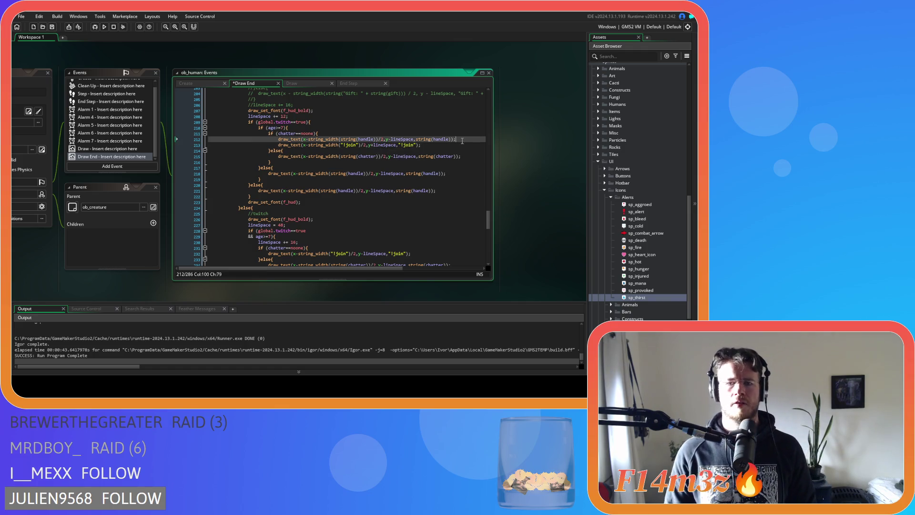
{"action": "left_click_drag", "start_coordinate": [289, 116], "coordinate": [248, 116]}
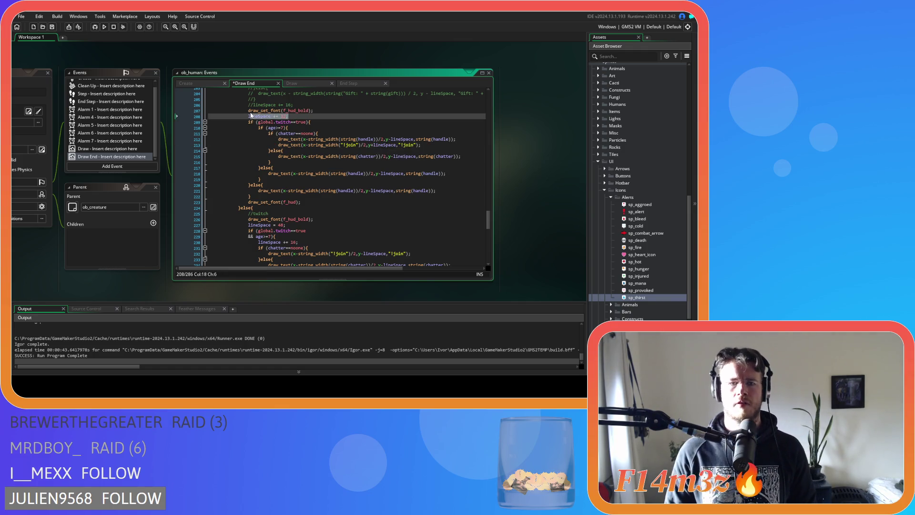
{"action": "key", "text": "ctrl+c"}
{"action": "left_click", "coordinate": [468, 139]}
{"action": "key", "text": "Return"}
{"action": "key", "text": "ctrl+v"}
{"action": "double_click", "coordinate": [314, 145]}
{"action": "type", "text": "16"}
{"action": "key", "text": "ctrl+s"}
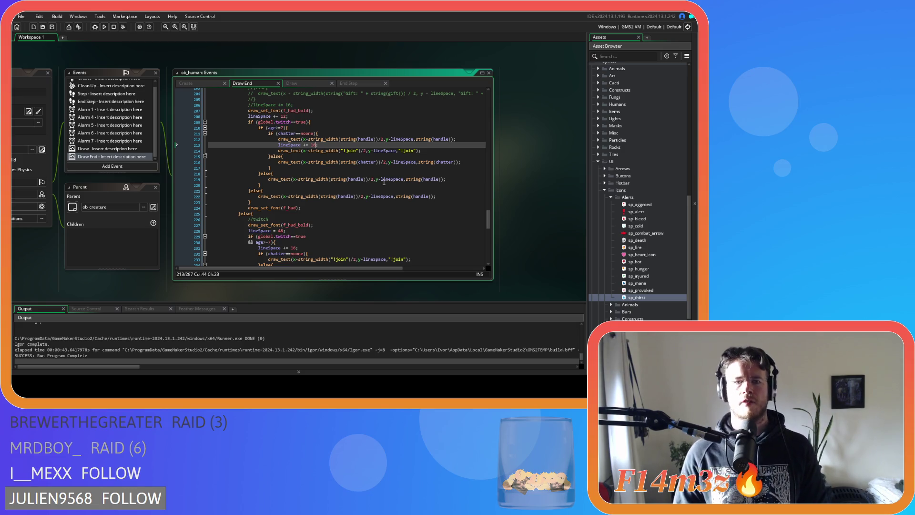
- Review the chatter, else branch, Twitch condition and age check lines of the Draw End block
{"action": "left_click", "coordinate": [408, 162]}
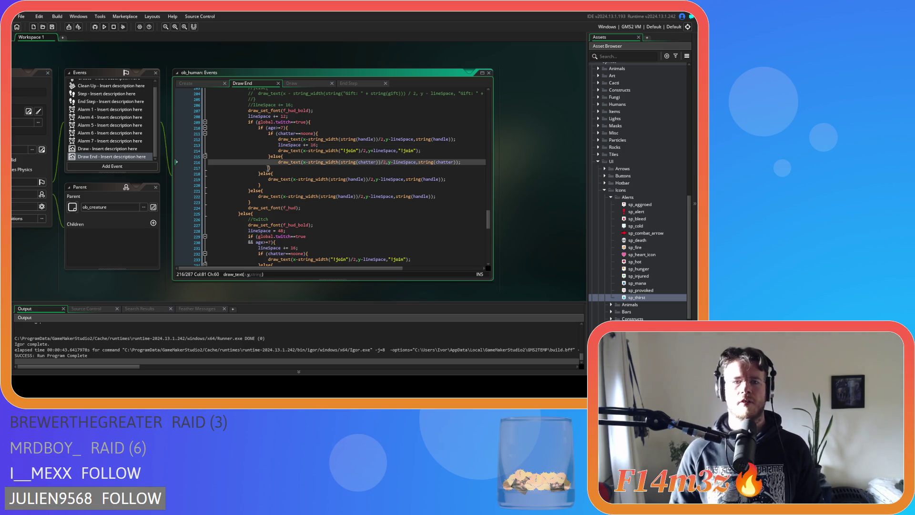
{"action": "left_click", "coordinate": [259, 174]}
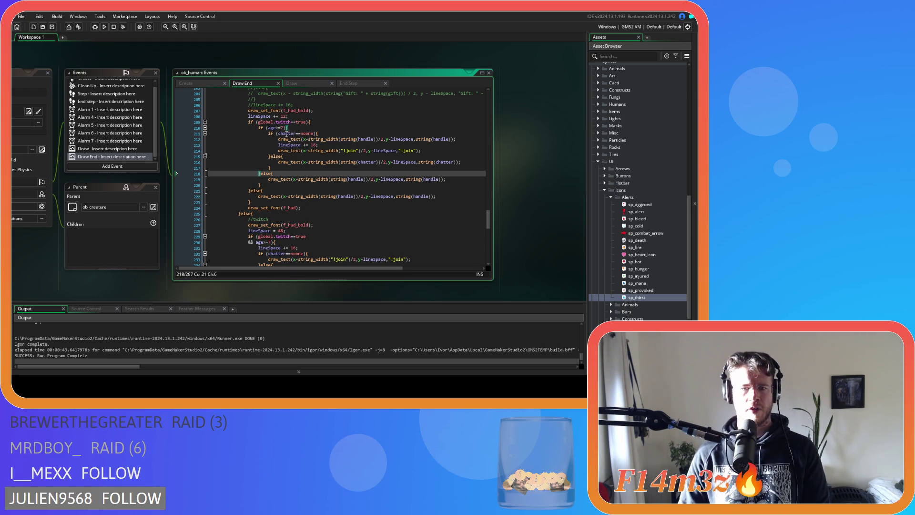
{"action": "left_click", "coordinate": [309, 122]}
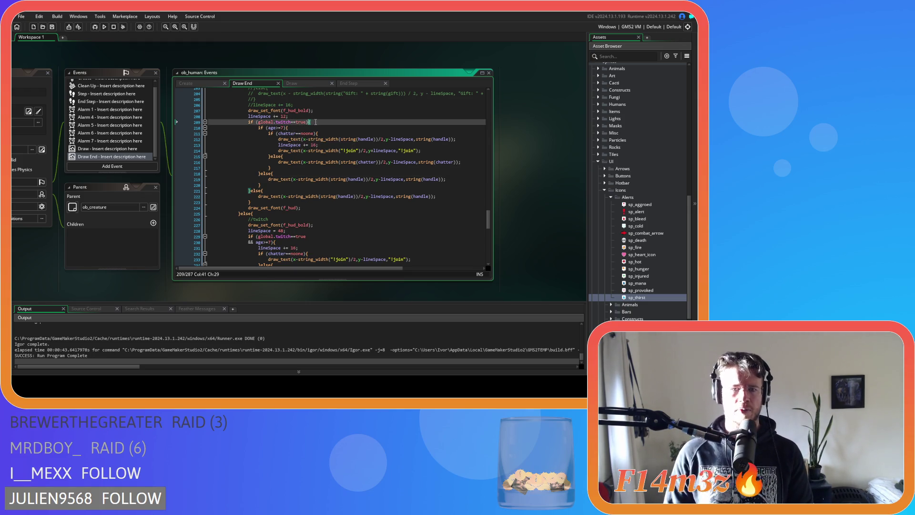
{"action": "left_click", "coordinate": [299, 197]}
{"action": "left_click", "coordinate": [307, 208]}
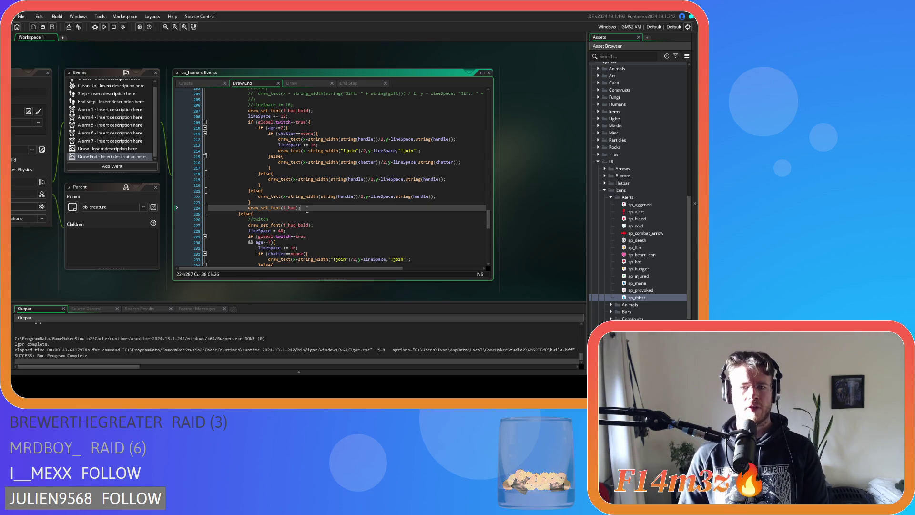
{"action": "left_click_drag", "start_coordinate": [271, 116], "coordinate": [271, 192]}
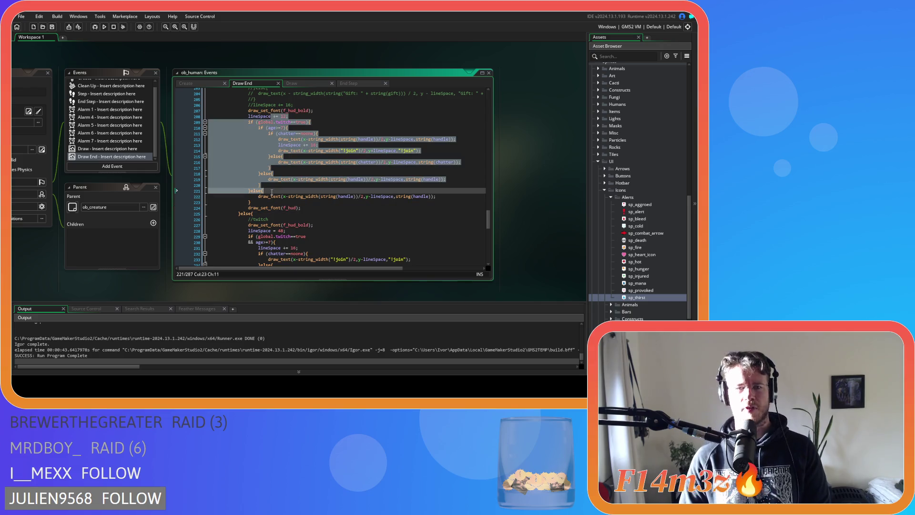
{"action": "left_click", "coordinate": [326, 197]}
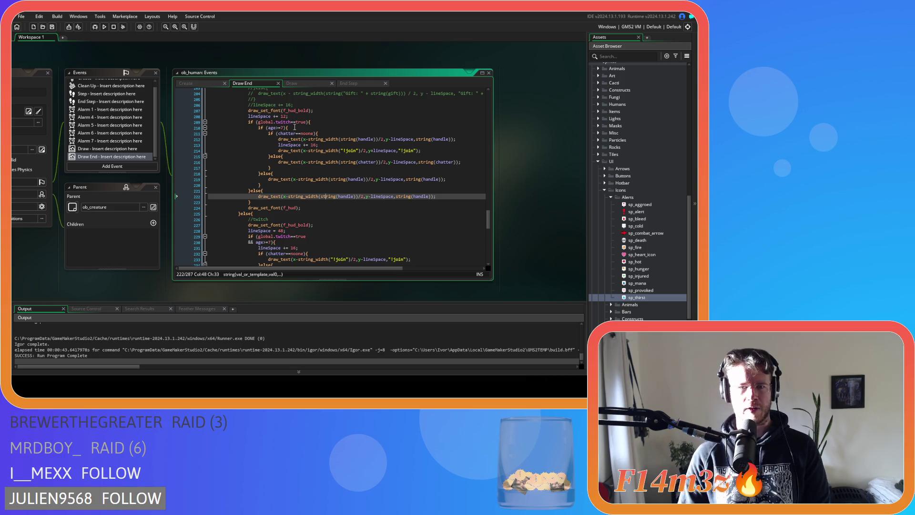
{"action": "mouse_move", "coordinate": [288, 139]}
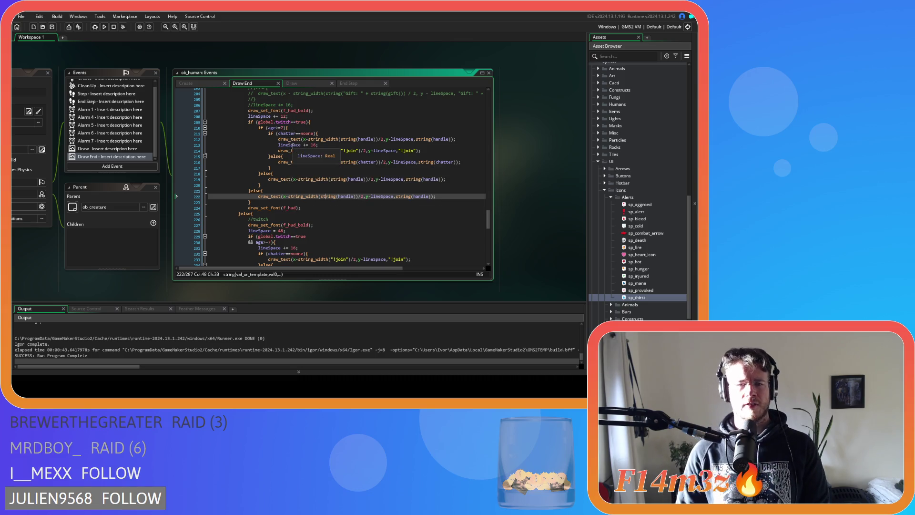
{"action": "left_click", "coordinate": [297, 127]}
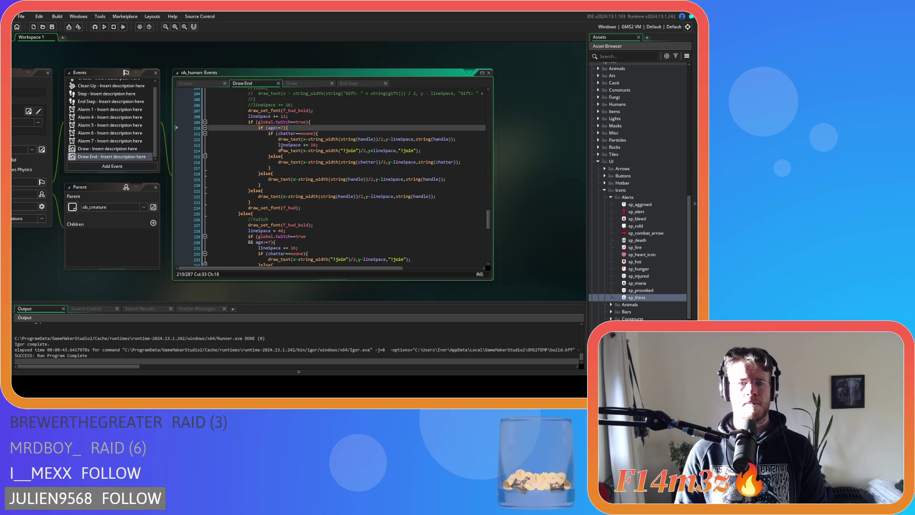
{"action": "left_click", "coordinate": [279, 122]}
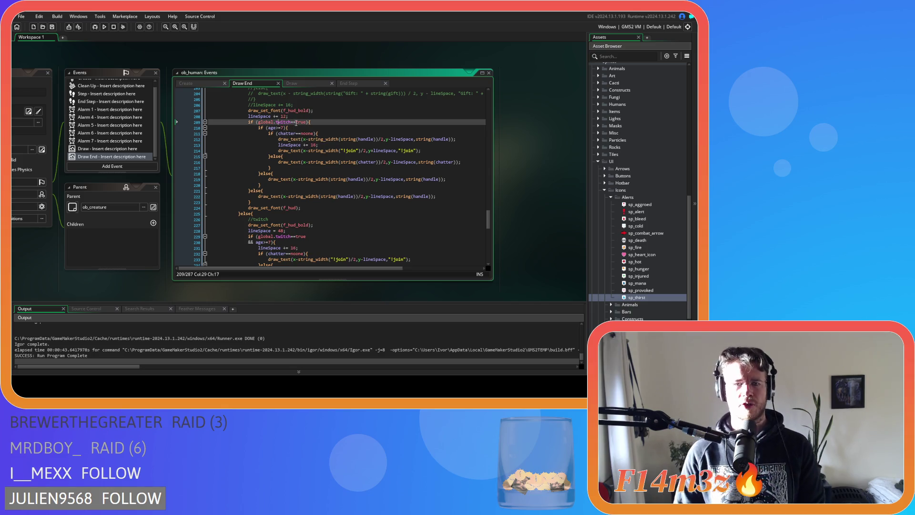
{"action": "left_click", "coordinate": [267, 128]}
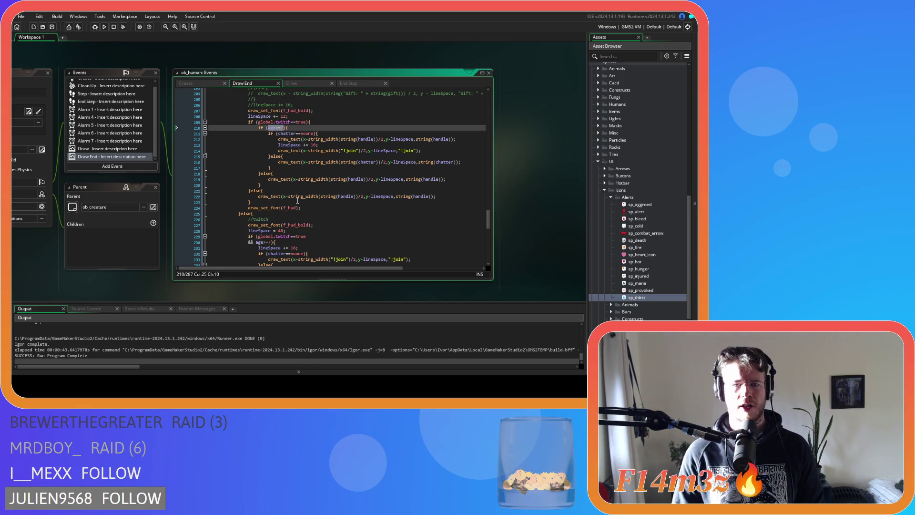
- Move the age>=7 check onto the Twitch condition as '&& age>=7'
{"action": "key", "text": "ctrl+x"}
{"action": "left_click", "coordinate": [306, 122]}
{"action": "key", "text": "Return"}
{"action": "type", "text": "&& ){"}
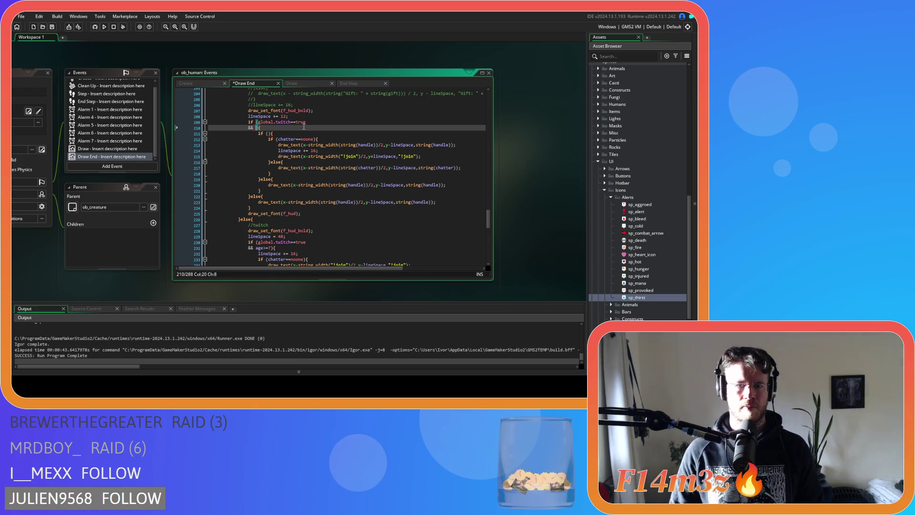
{"action": "key", "text": "ctrl+v"}
- Delete the leftover inner if line and the handle-only else branch, then save
{"action": "left_click_drag", "start_coordinate": [277, 133], "coordinate": [208, 133]}
{"action": "key", "text": "BackSpace"}
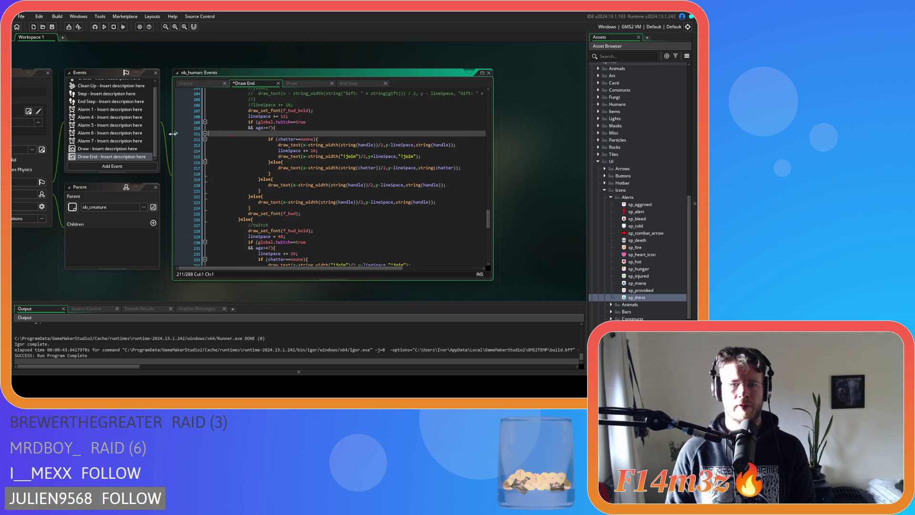
{"action": "key", "text": "BackSpace"}
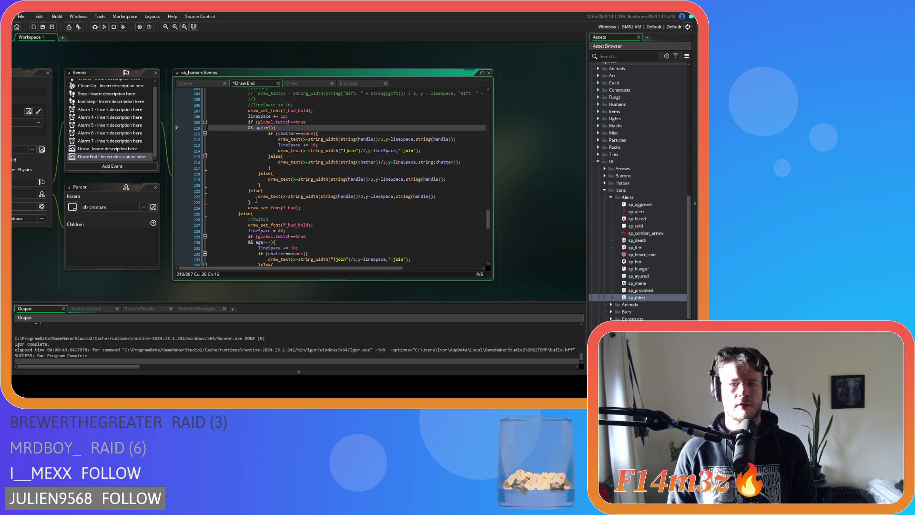
{"action": "left_click_drag", "start_coordinate": [265, 185], "coordinate": [260, 174]}
{"action": "key", "text": "BackSpace"}
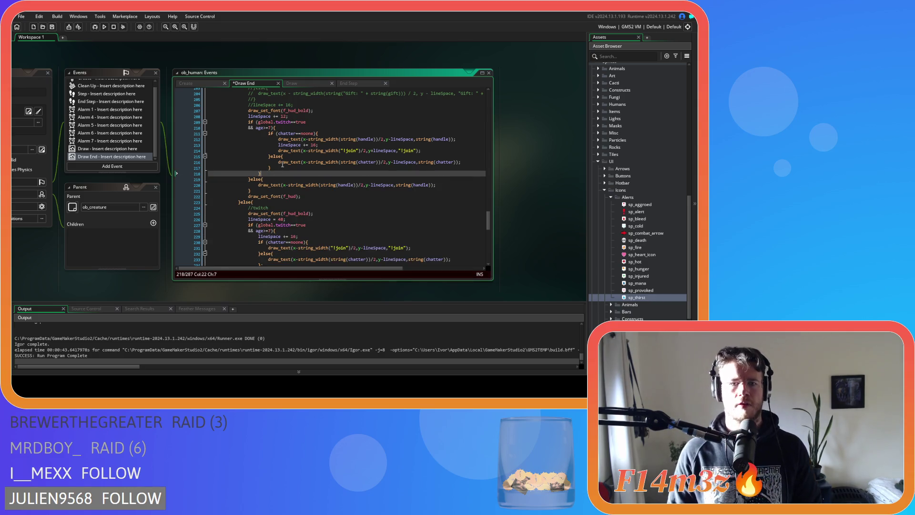
{"action": "key", "text": "ctrl+s"}
- Dedent the chatter block lines 211–218 and delete the stray closing brace
{"action": "left_click_drag", "start_coordinate": [278, 174], "coordinate": [188, 133]}
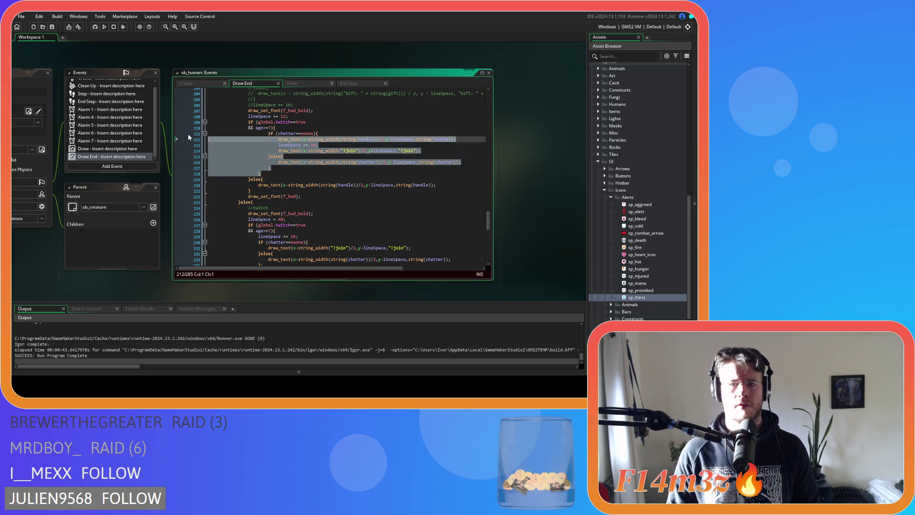
{"action": "key", "text": "shift+Tab"}
{"action": "left_click", "coordinate": [281, 127]}
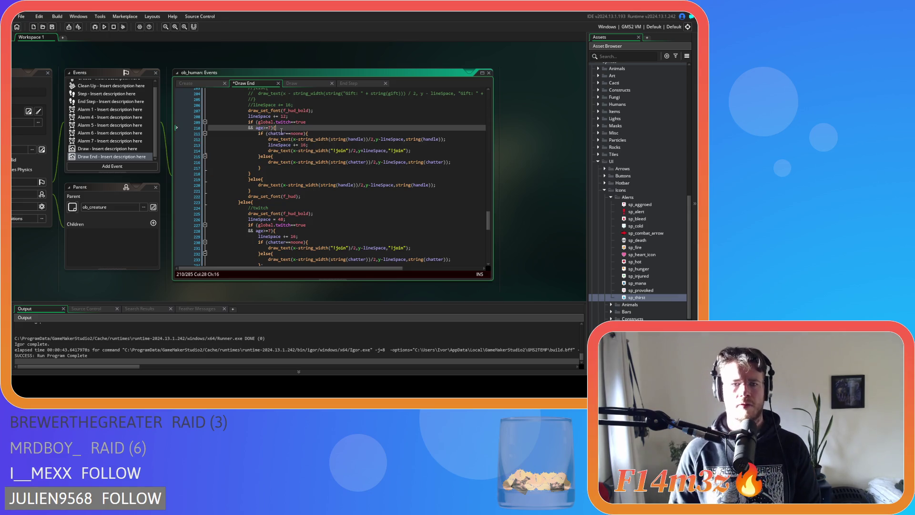
{"action": "left_click", "coordinate": [255, 170]}
{"action": "key", "text": "BackSpace"}
{"action": "key", "text": "BackSpace"}
{"action": "key", "text": "BackSpace"}
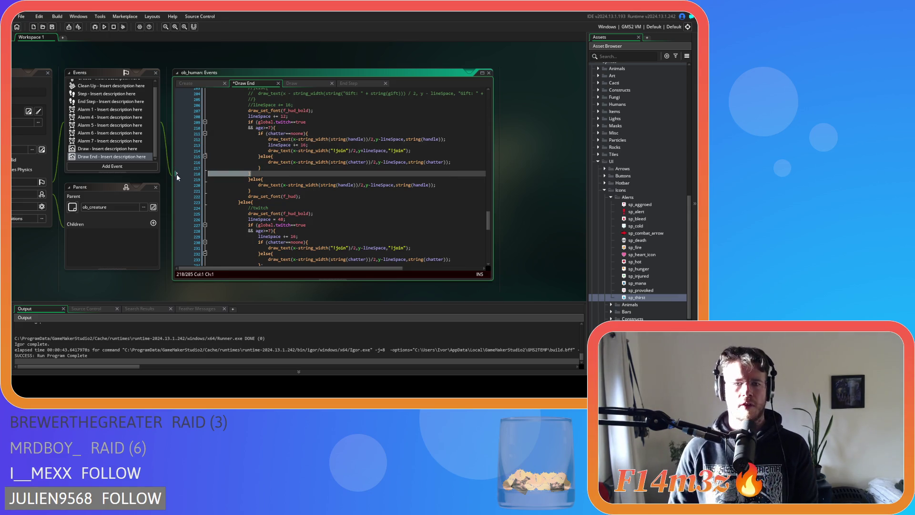
- Review the combined condition, handle width expression and !join label position arguments
{"action": "left_click", "coordinate": [311, 134]}
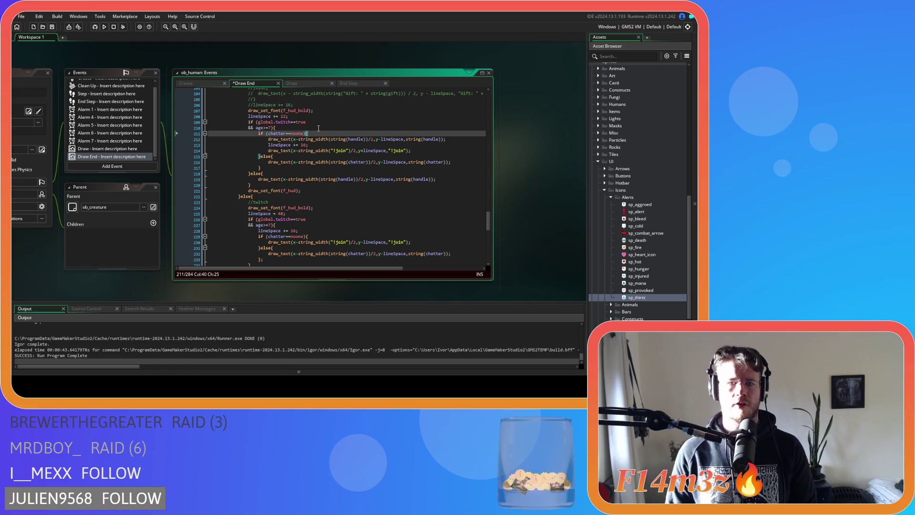
{"action": "left_click", "coordinate": [309, 129]}
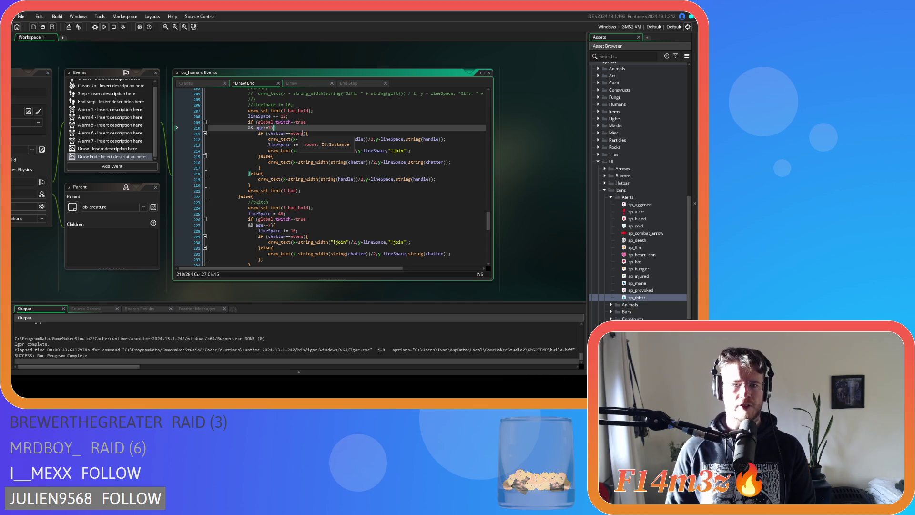
{"action": "left_click", "coordinate": [323, 133]}
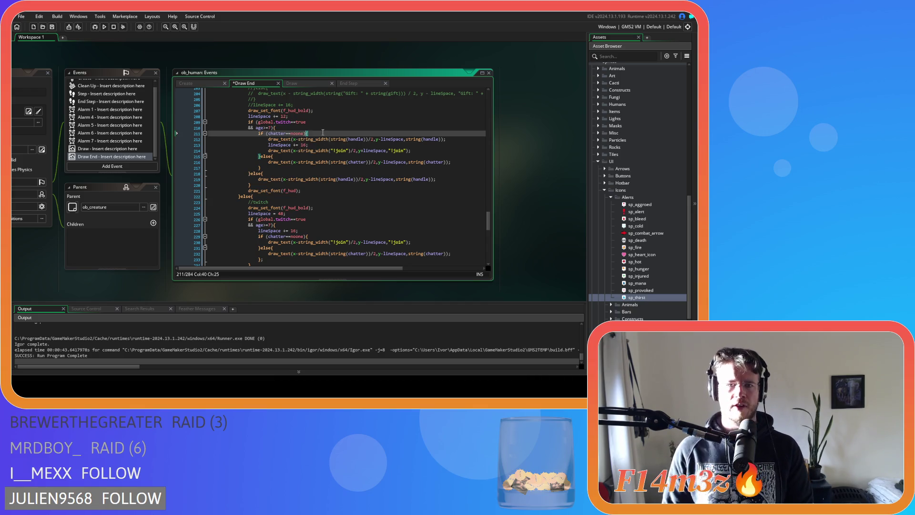
{"action": "left_click_drag", "start_coordinate": [330, 139], "coordinate": [447, 141]}
{"action": "left_click_drag", "start_coordinate": [352, 151], "coordinate": [421, 151]}
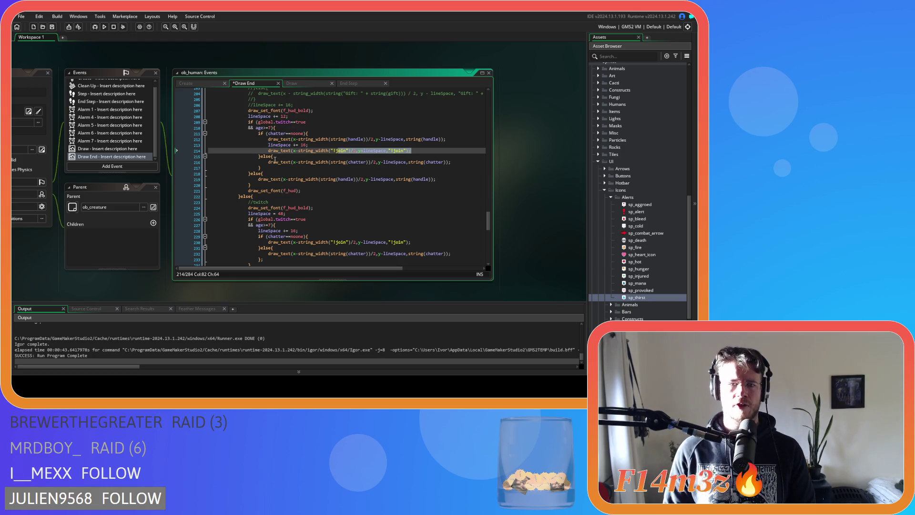
{"action": "left_click", "coordinate": [325, 166]}
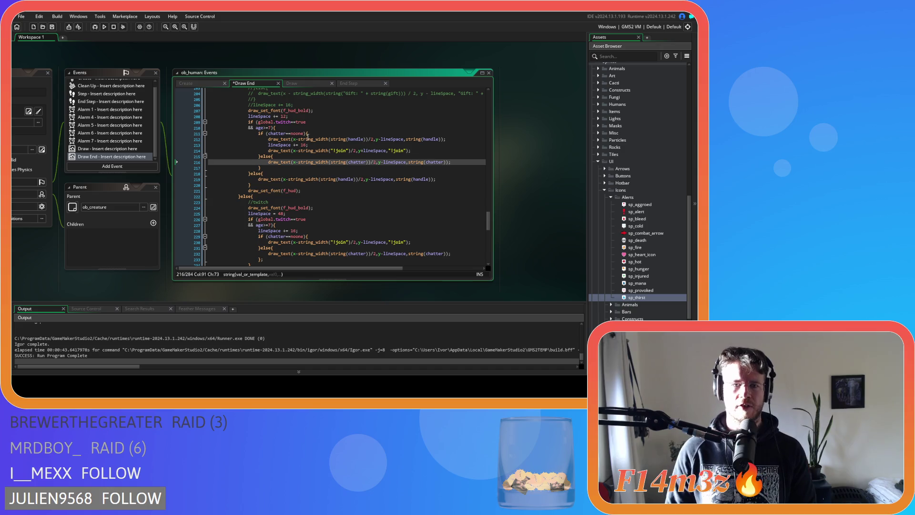
{"action": "left_click", "coordinate": [288, 128]}
{"action": "key", "text": "Left"}
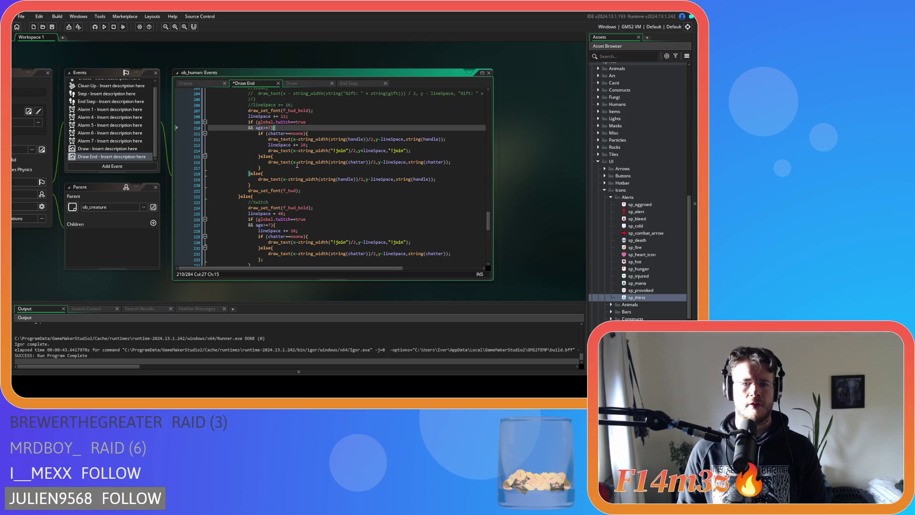
{"action": "left_click", "coordinate": [285, 179]}
{"action": "key", "text": "Right"}
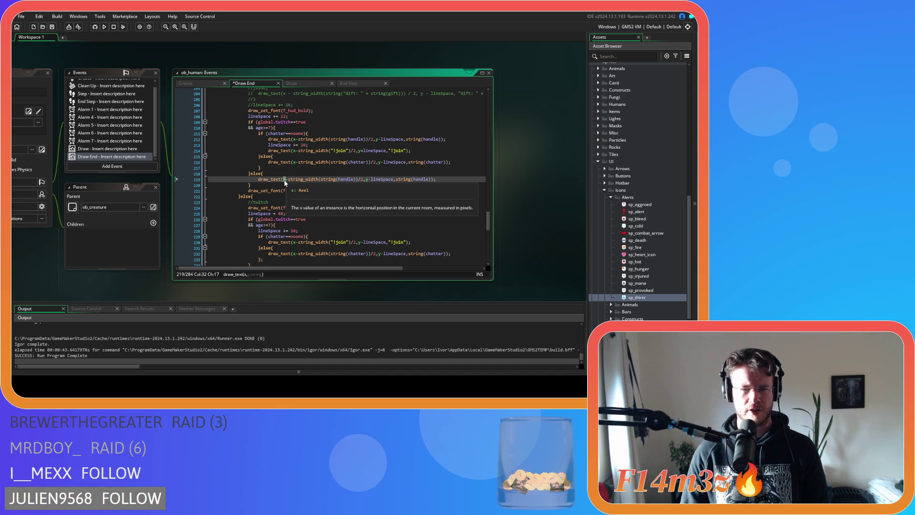
{"action": "left_click", "coordinate": [278, 123]}
{"action": "left_click", "coordinate": [304, 133]}
{"action": "left_click", "coordinate": [301, 127]}
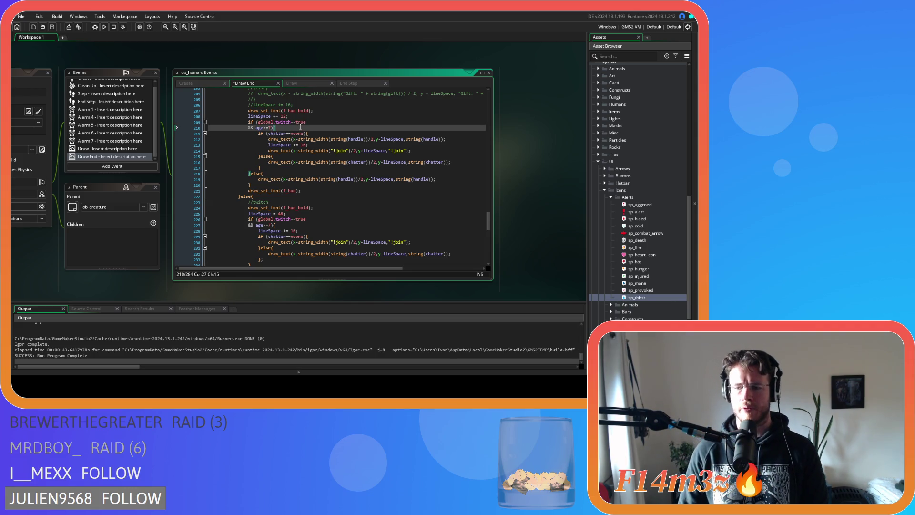
{"action": "key", "text": "Right"}
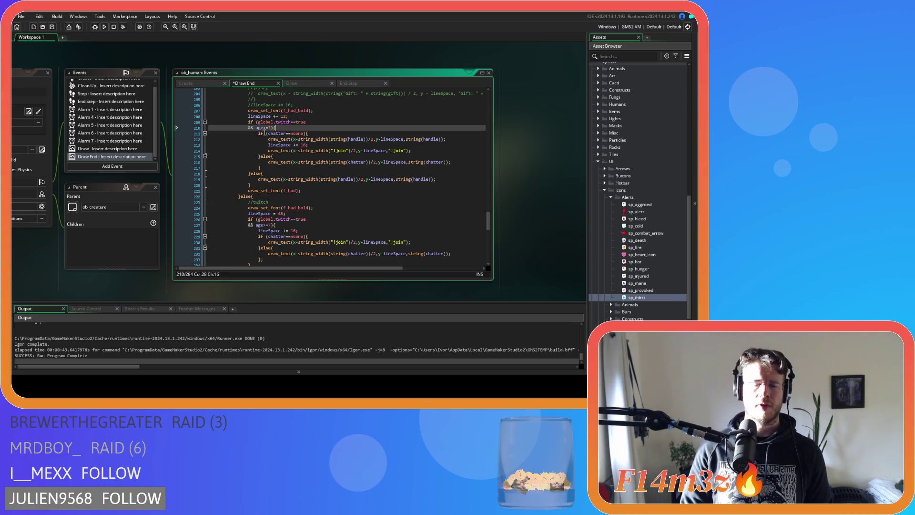
- Undo the condition merge to restore the nested age check, then save Draw End
{"action": "left_click_drag", "start_coordinate": [260, 133], "coordinate": [261, 176]}
{"action": "key", "text": "ctrl+v"}
{"action": "key", "text": "ctrl+z"}
{"action": "key", "text": "ctrl+z"}
{"action": "key", "text": "ctrl+z"}
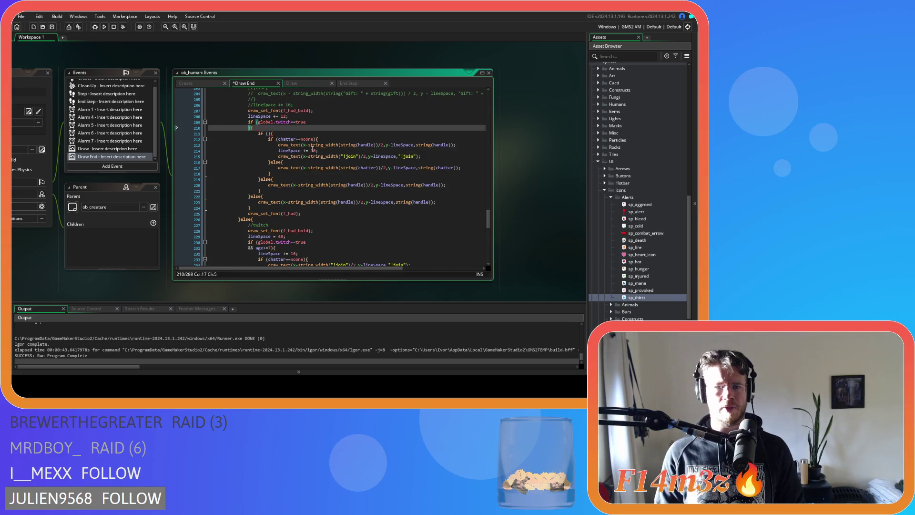
{"action": "left_click", "coordinate": [313, 146]}
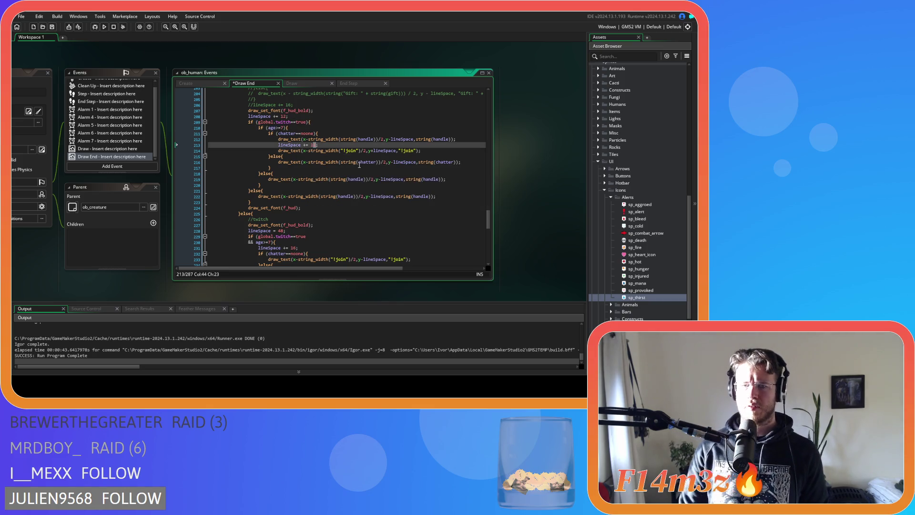
{"action": "left_click", "coordinate": [330, 150]}
{"action": "key", "text": "ctrl+s"}
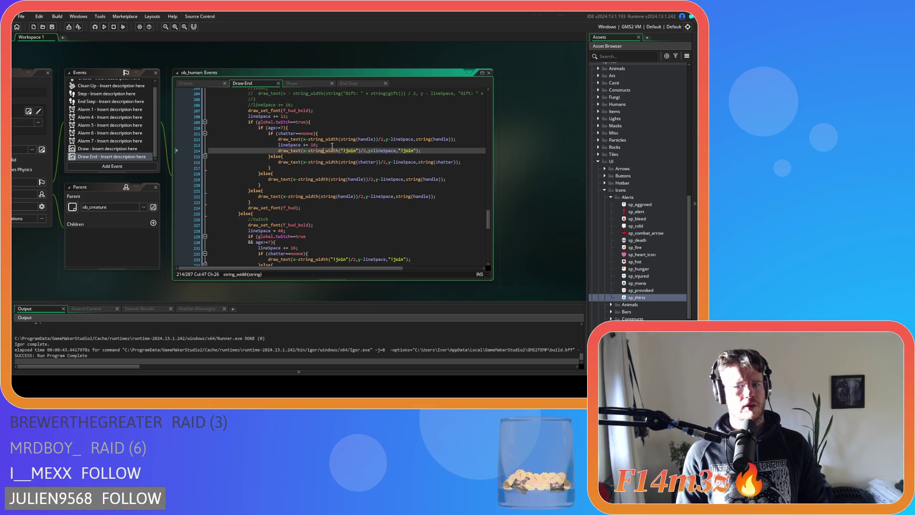
- Inspect the age check, chatter and handle label lines, then build and run the game
{"action": "mouse_move", "coordinate": [321, 149]}
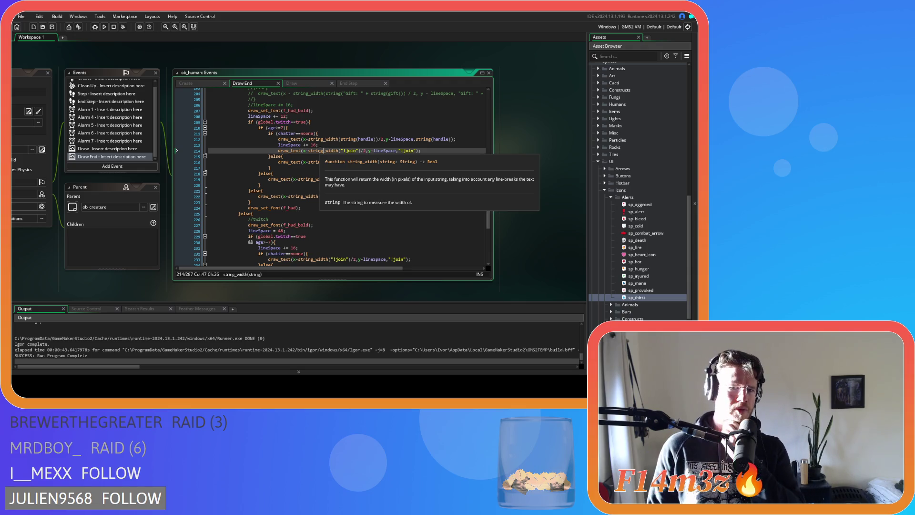
{"action": "left_click", "coordinate": [300, 127]}
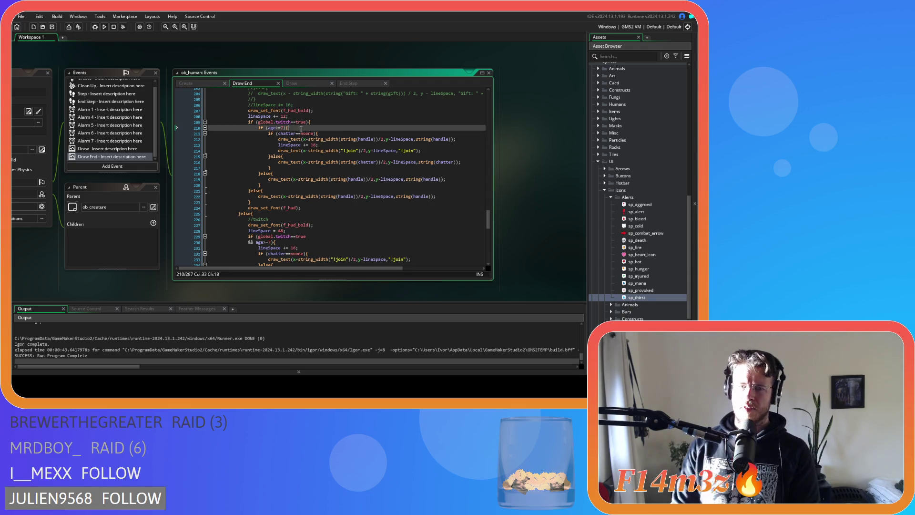
{"action": "key", "text": "Left"}
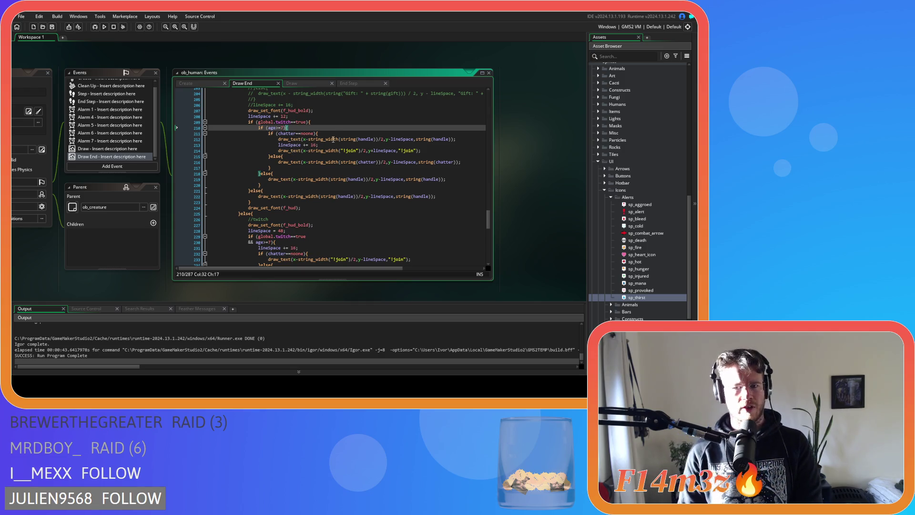
{"action": "left_click", "coordinate": [352, 162]}
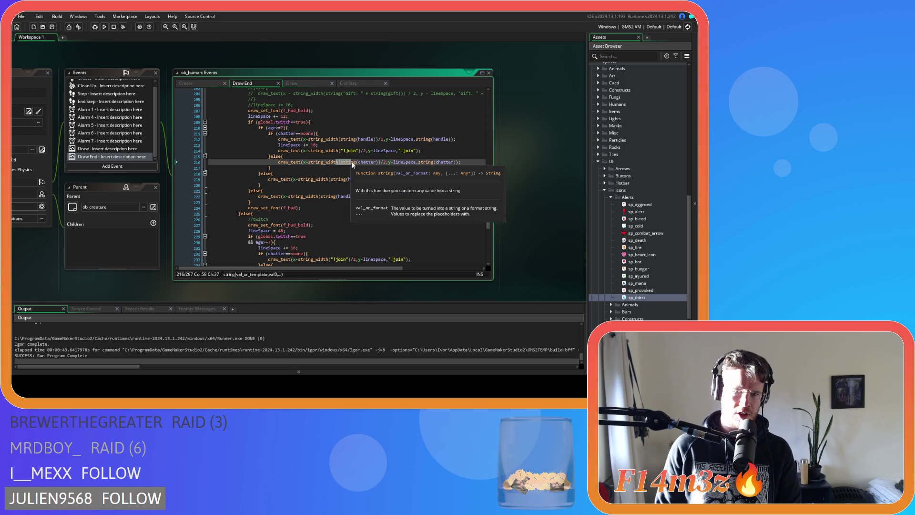
{"action": "left_click", "coordinate": [295, 180]}
{"action": "left_click", "coordinate": [317, 120]}
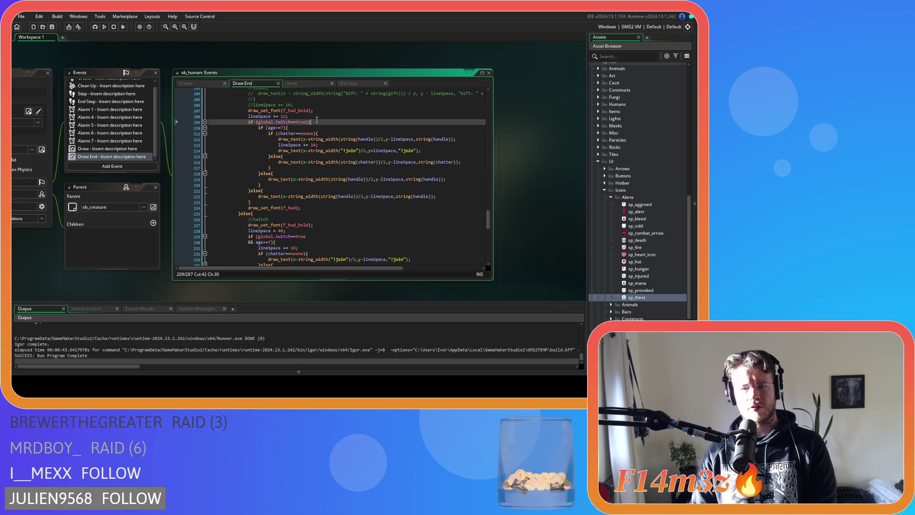
{"action": "left_click", "coordinate": [415, 196]}
{"action": "key", "text": "F5"}
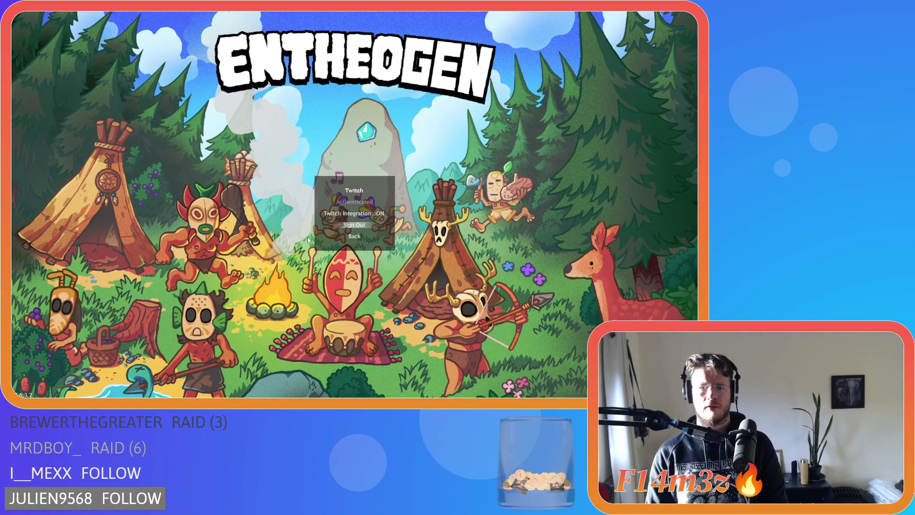
- Leave the Twitch menu, load the saved village, show villager labels with Alt, then quit
{"action": "key", "text": "Escape"}
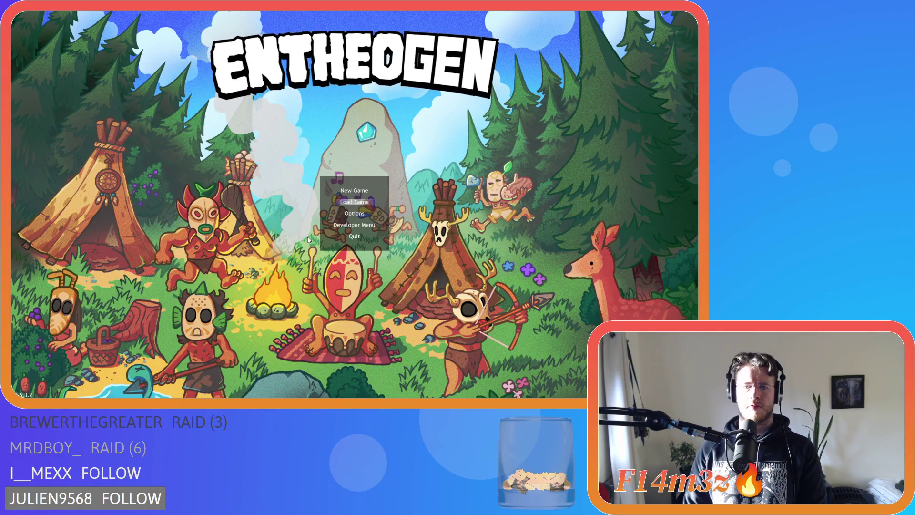
{"action": "key", "text": "Return"}
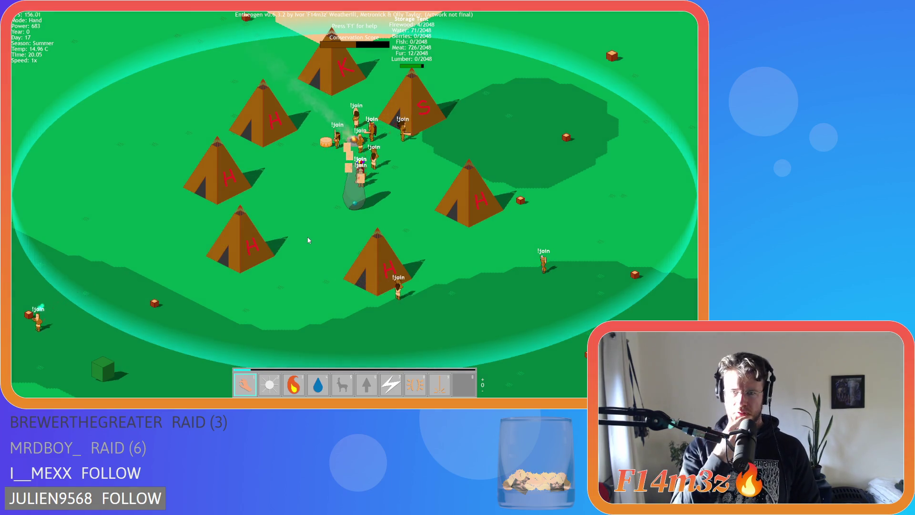
{"action": "key", "text": "alt"}
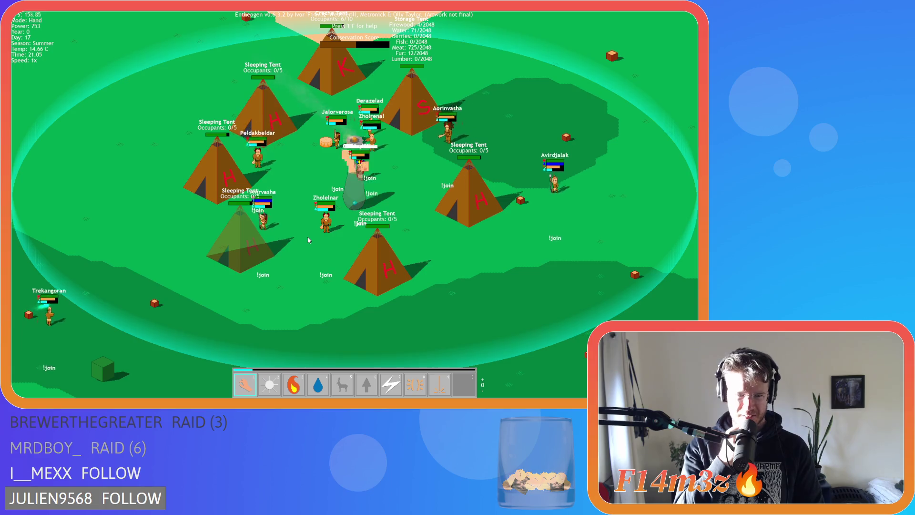
{"action": "key", "text": "Escape"}
{"action": "key", "text": "y"}
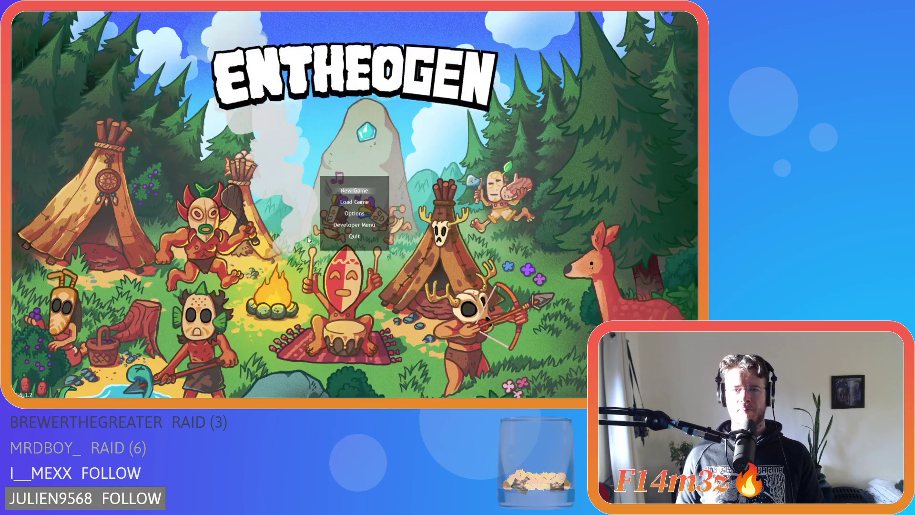
- Change the !join label's y+lineSpace to y-lineSpace on line 214 and rebuild the game
{"action": "left_click", "coordinate": [377, 163]}
{"action": "left_click", "coordinate": [375, 150]}
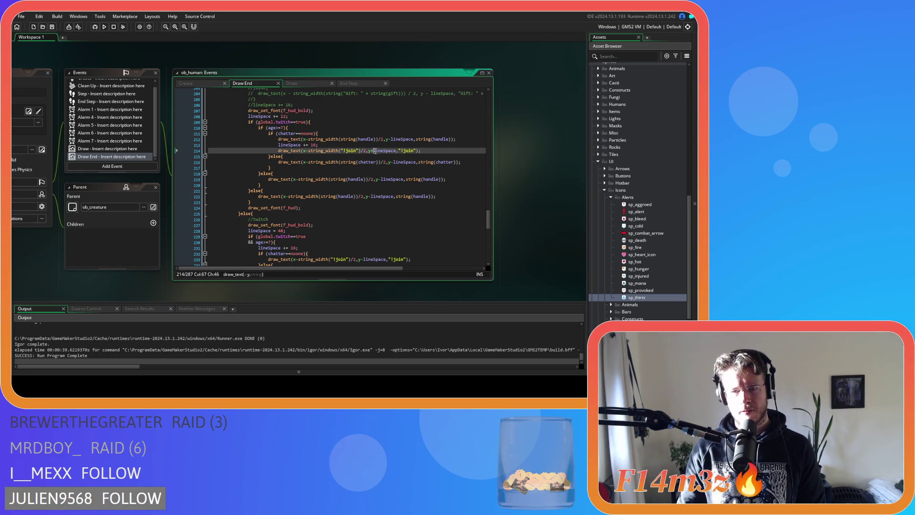
{"action": "left_click", "coordinate": [303, 145]}
{"action": "left_click", "coordinate": [372, 151]}
{"action": "key", "text": "BackSpace"}
{"action": "type", "text": "-"}
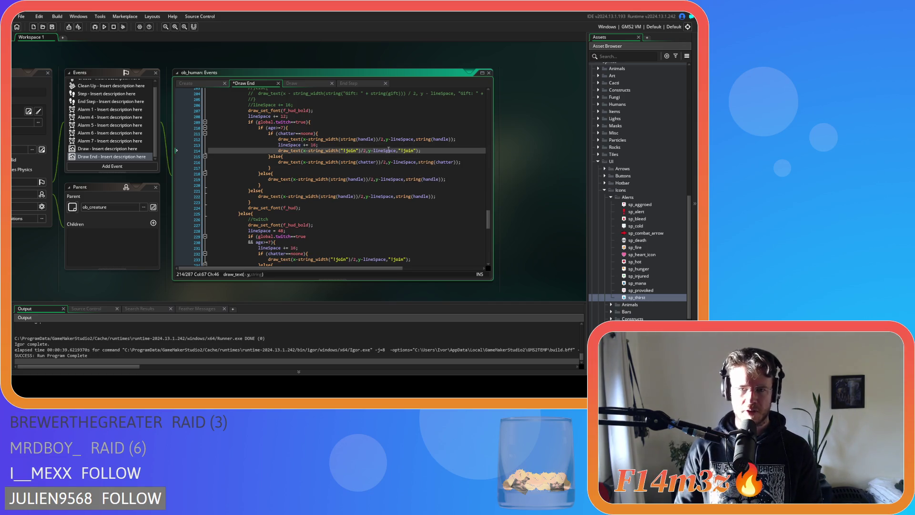
{"action": "key", "text": "End"}
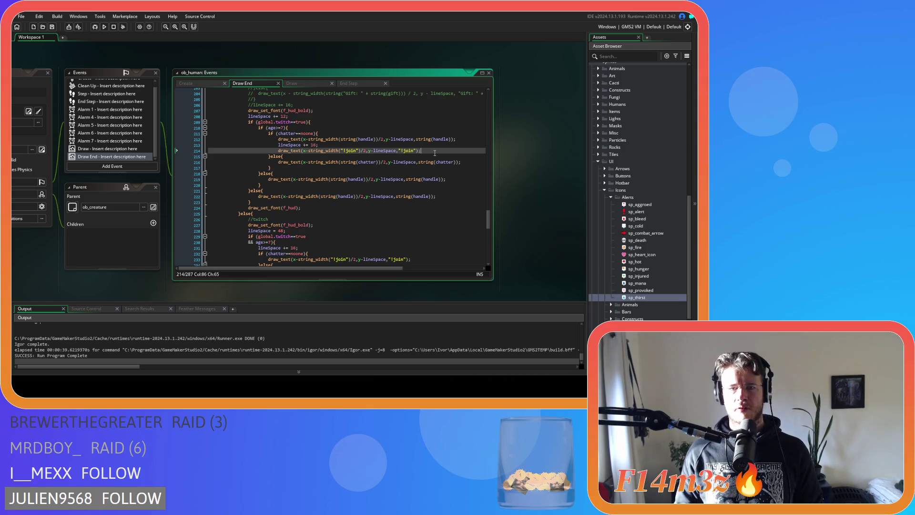
{"action": "left_click", "coordinate": [315, 144]}
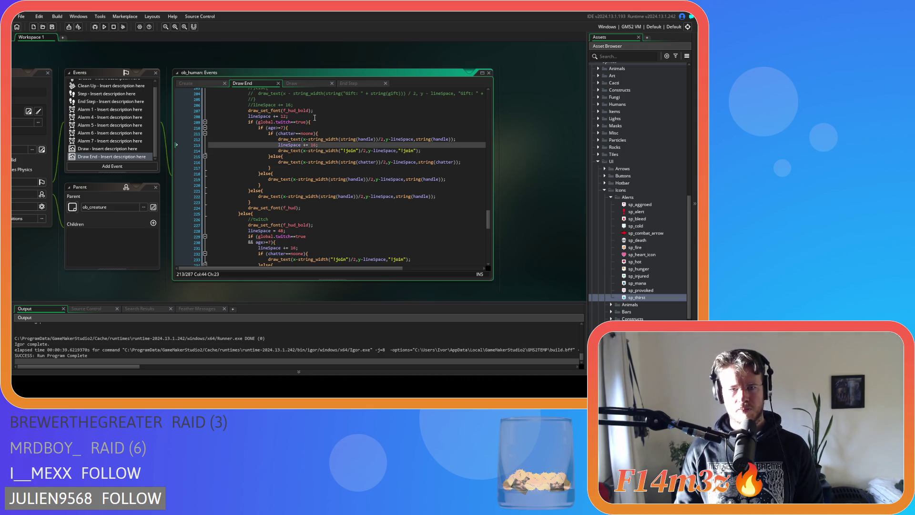
{"action": "left_click", "coordinate": [314, 117]}
{"action": "left_click", "coordinate": [424, 151]}
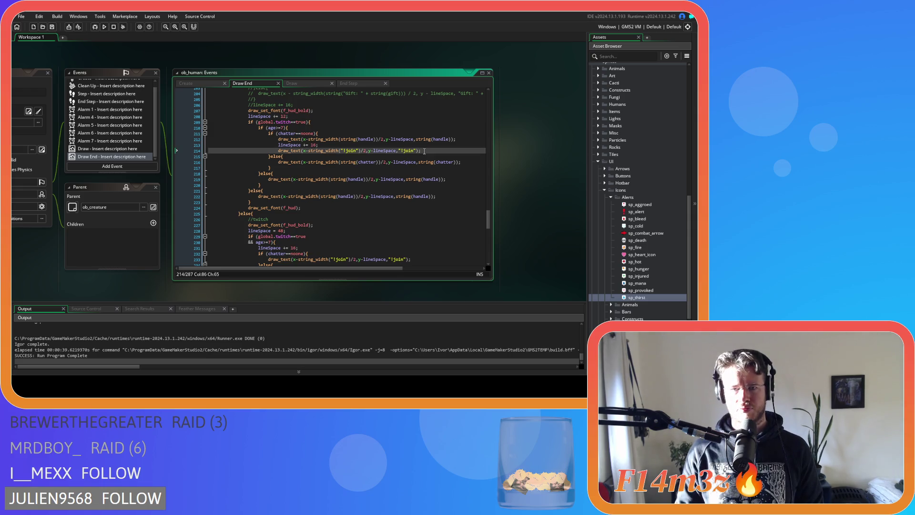
{"action": "key", "text": "F5"}
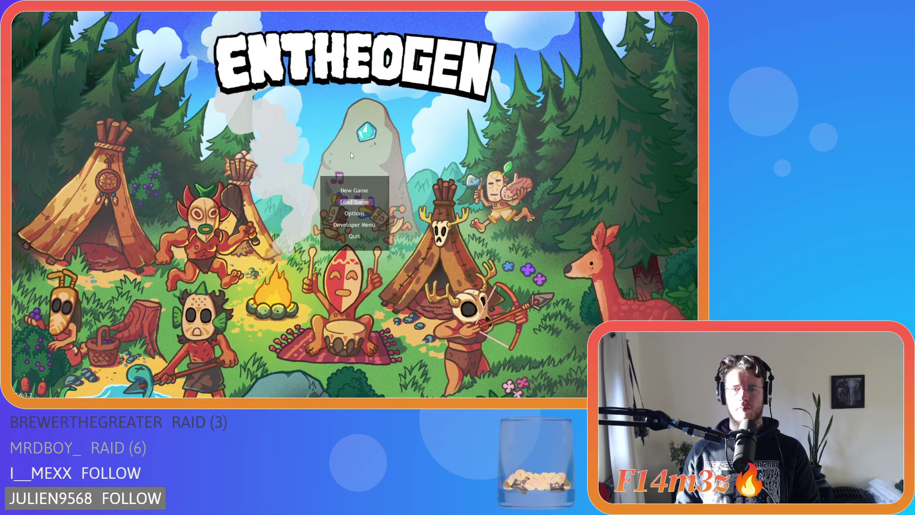
- Return to the main menu, load the saved village to view the !join labels, then quit
{"action": "key", "text": "Down"}
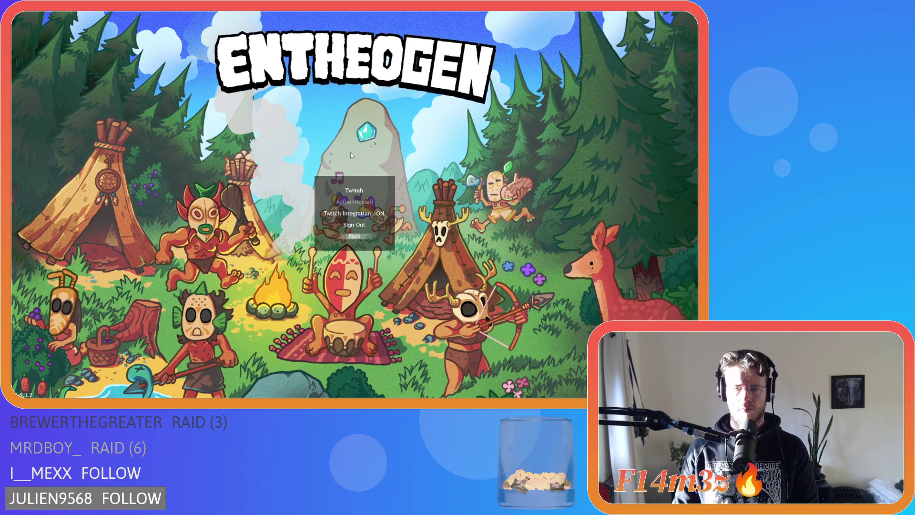
{"action": "key", "text": "Escape"}
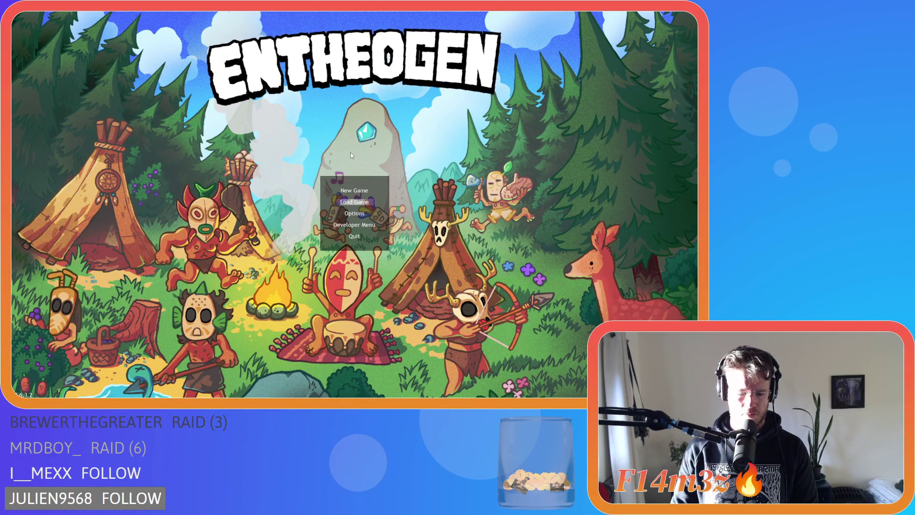
{"action": "key", "text": "Return"}
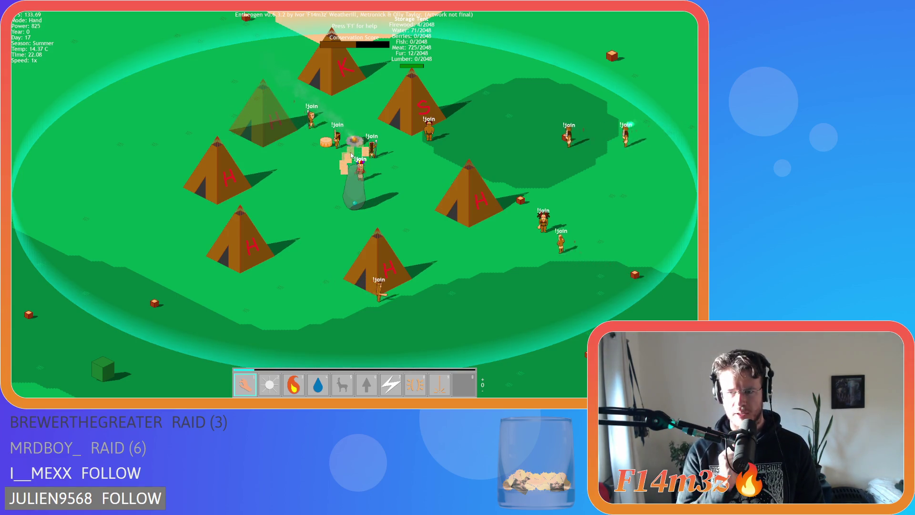
{"action": "key", "text": "Escape"}
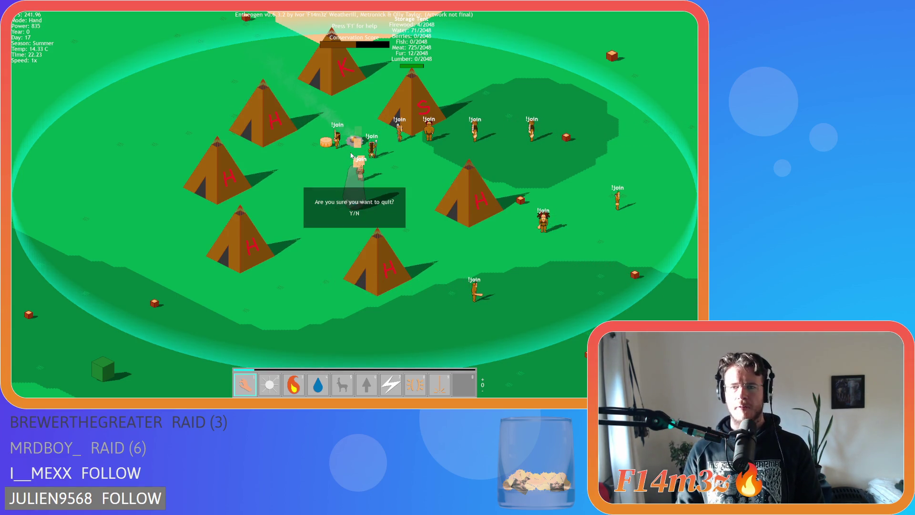
{"action": "key", "text": "Return"}
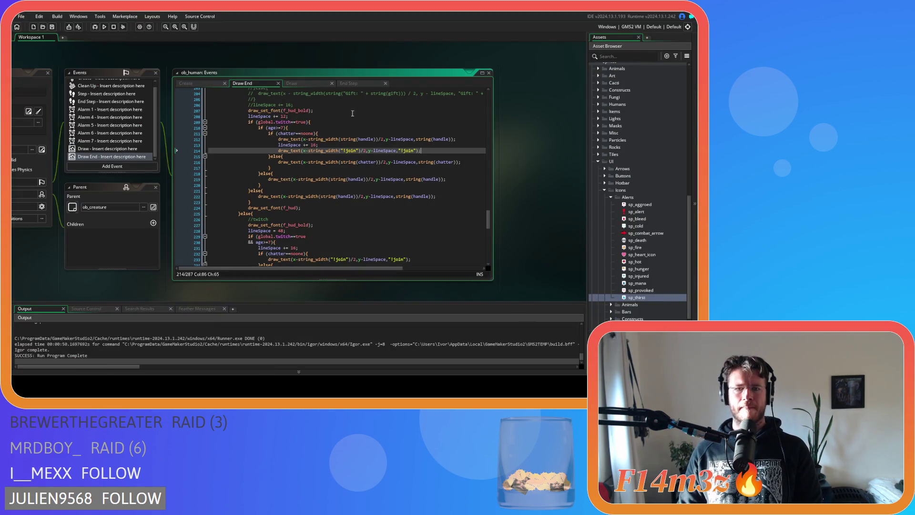
- Change the lineSpace value on line 228 from 48 to 56 and save the Draw End code
{"action": "scroll", "coordinate": [325, 142], "scroll_direction": "up", "scroll_amount": 3}
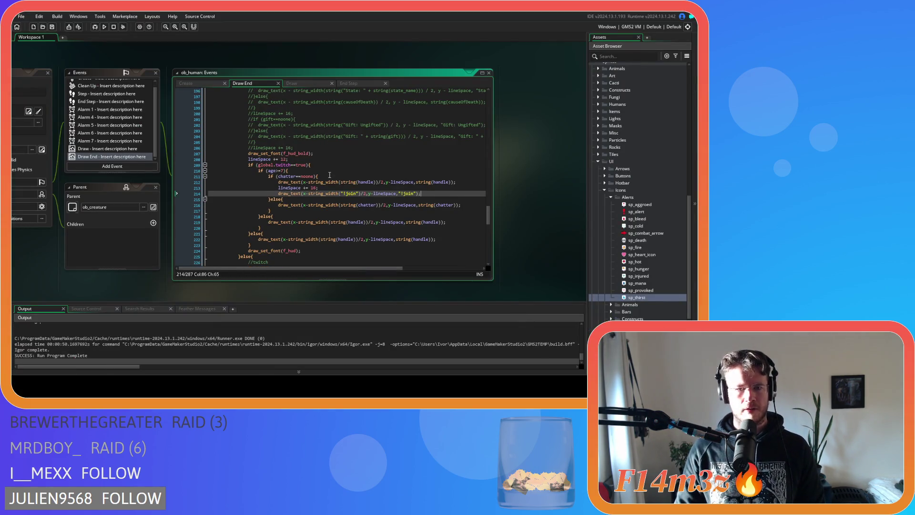
{"action": "scroll", "coordinate": [330, 174], "scroll_direction": "down", "scroll_amount": 3}
{"action": "scroll", "coordinate": [333, 177], "scroll_direction": "up", "scroll_amount": 6}
{"action": "scroll", "coordinate": [336, 184], "scroll_direction": "down", "scroll_amount": 3}
{"action": "scroll", "coordinate": [336, 183], "scroll_direction": "down", "scroll_amount": 4}
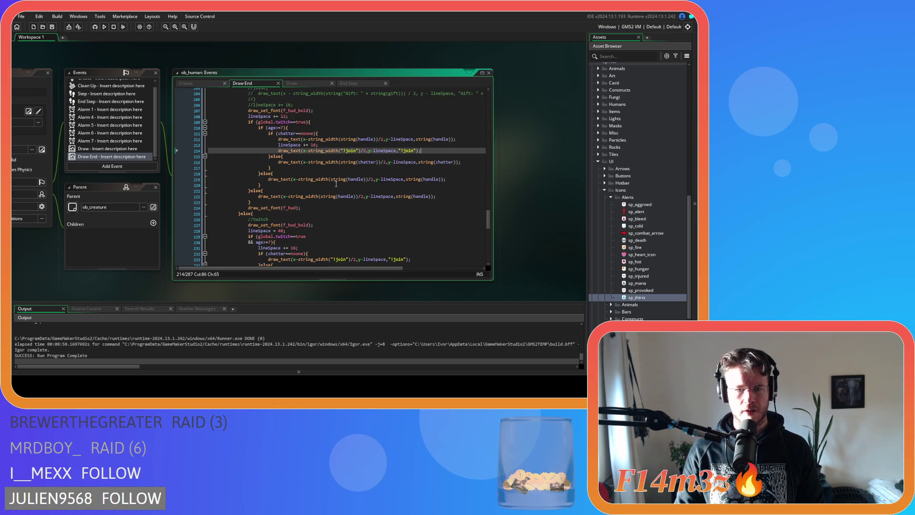
{"action": "scroll", "coordinate": [336, 183], "scroll_direction": "down", "scroll_amount": 1}
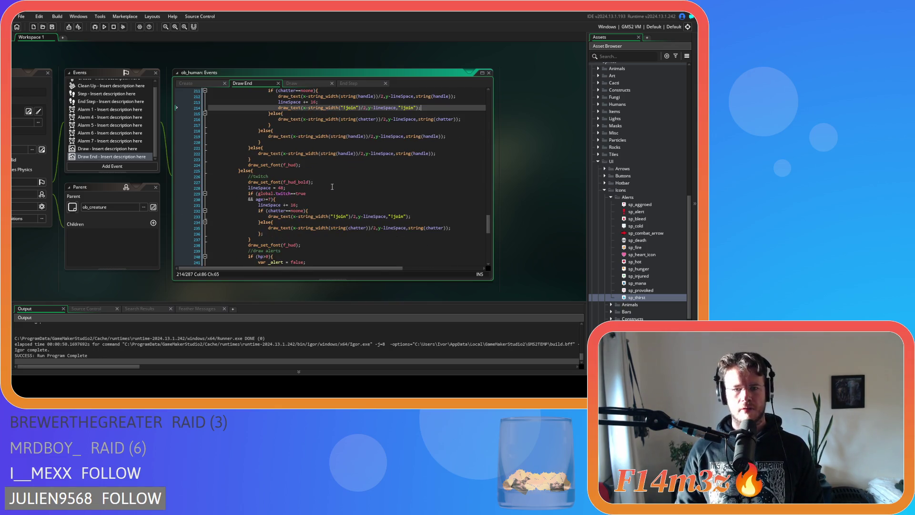
{"action": "double_click", "coordinate": [281, 188]}
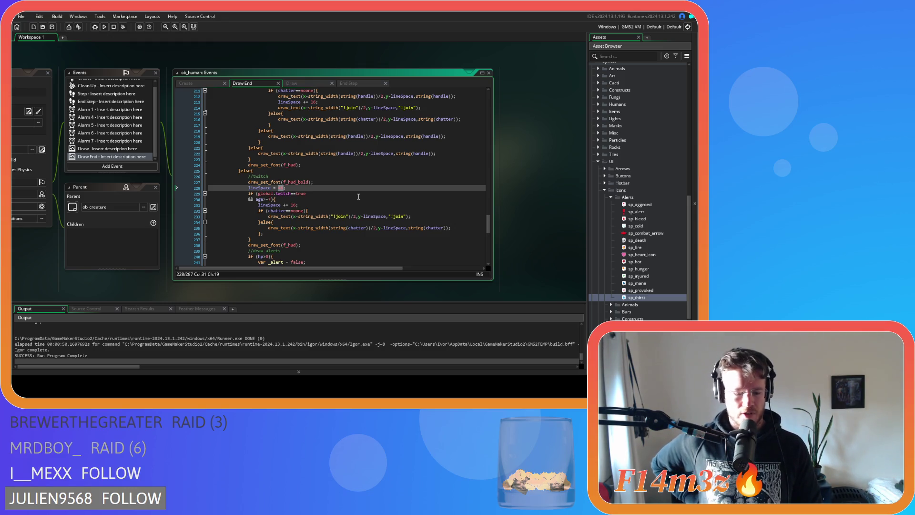
{"action": "type", "text": "56"}
{"action": "key", "text": "ctrl+s"}
{"action": "scroll", "coordinate": [358, 197], "scroll_direction": "up", "scroll_amount": 3}
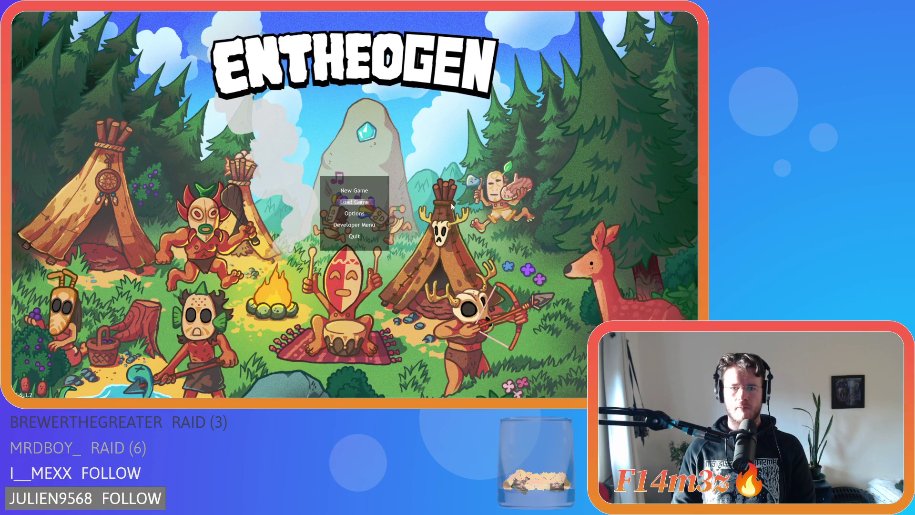
- Load the saved game, pan briefly, then quit back to the title screen's main menu
{"action": "key", "text": "Return"}
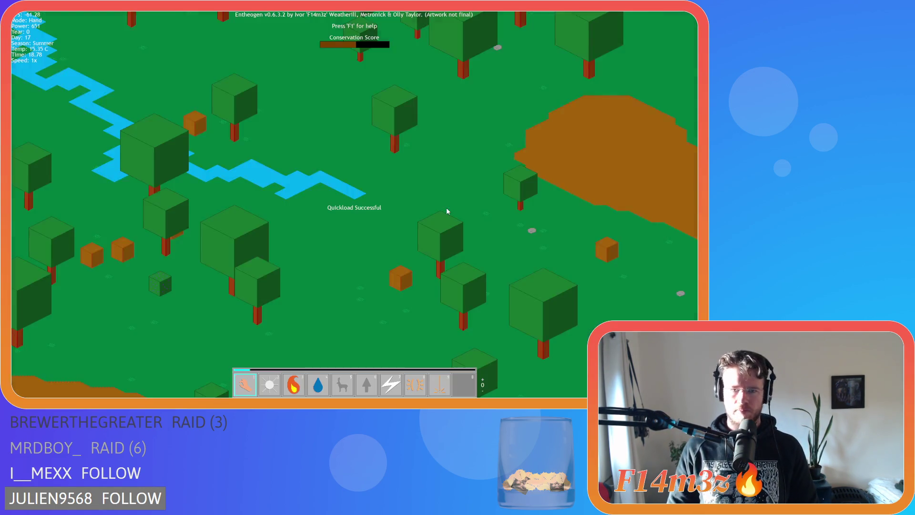
{"action": "key", "text": "Escape"}
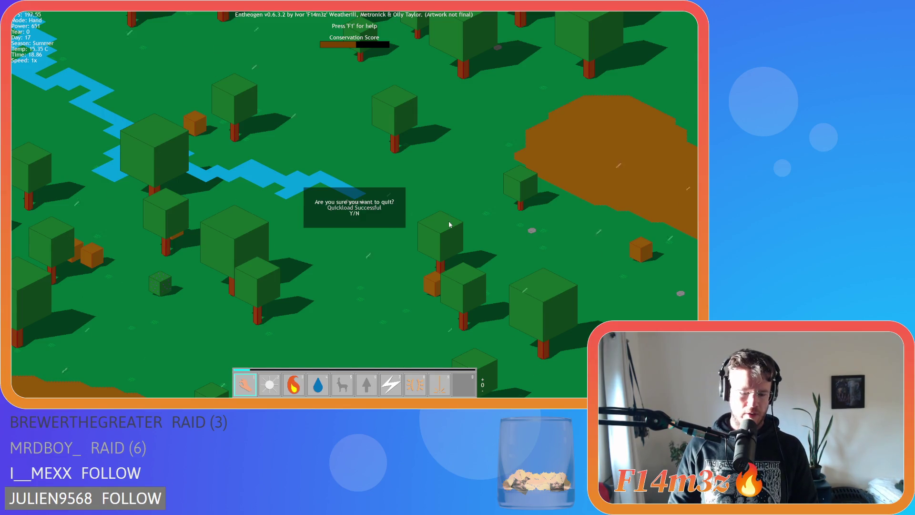
{"action": "key", "text": "n"}
{"action": "key", "text": "s"}
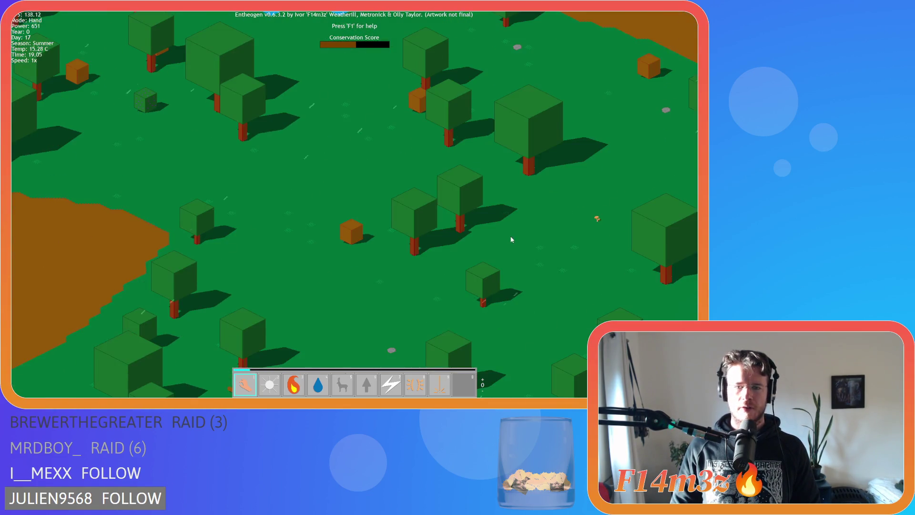
{"action": "key", "text": "Escape"}
{"action": "key", "text": "y"}
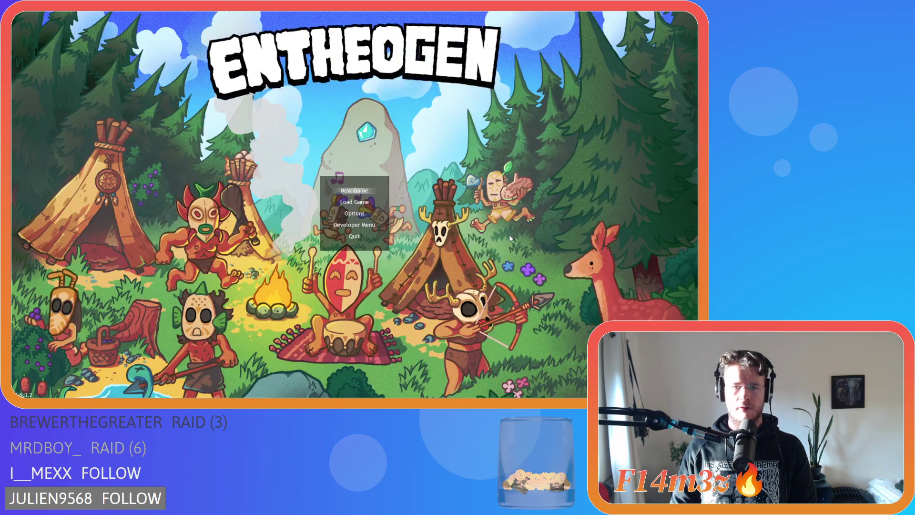
{"action": "key", "text": "Down"}
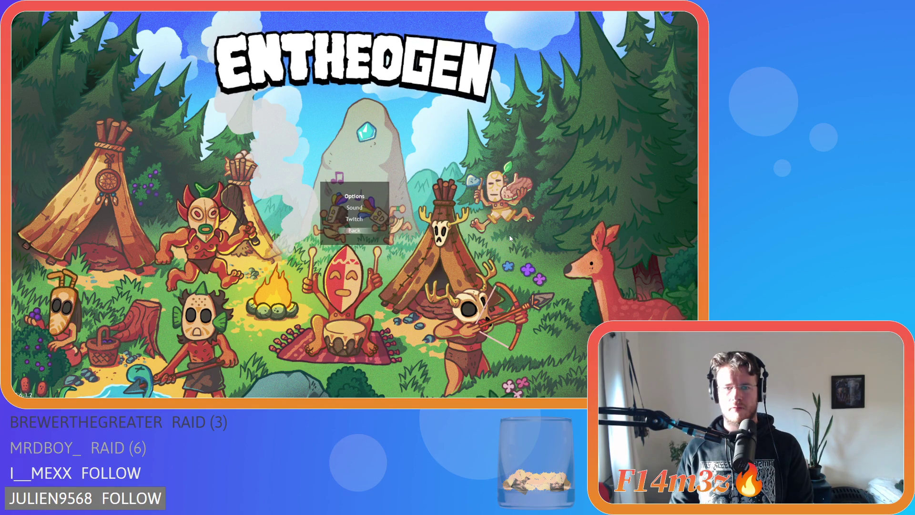
{"action": "key", "text": "Escape"}
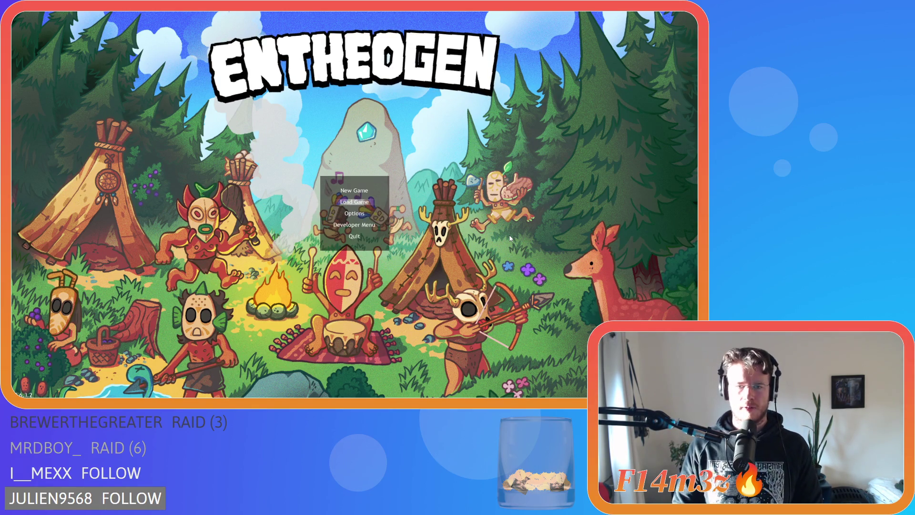
- Reload the saved village, pan around the tents checking the !join labels, then quit the game
{"action": "key", "text": "Return"}
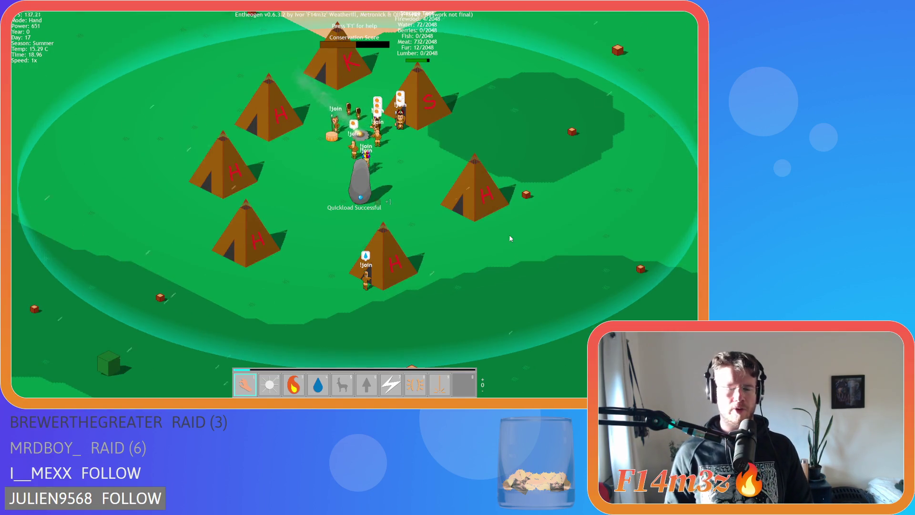
{"action": "key", "text": "a"}
{"action": "key", "text": "a"}
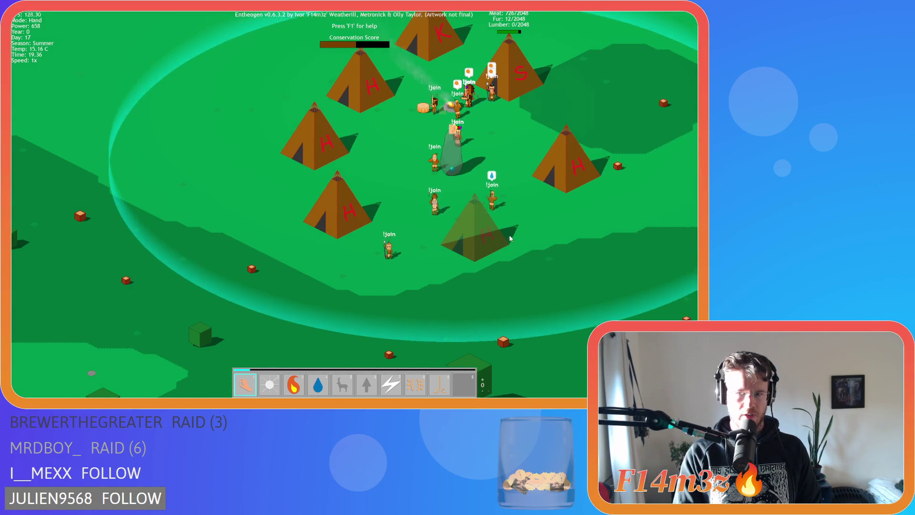
{"action": "key", "text": "d"}
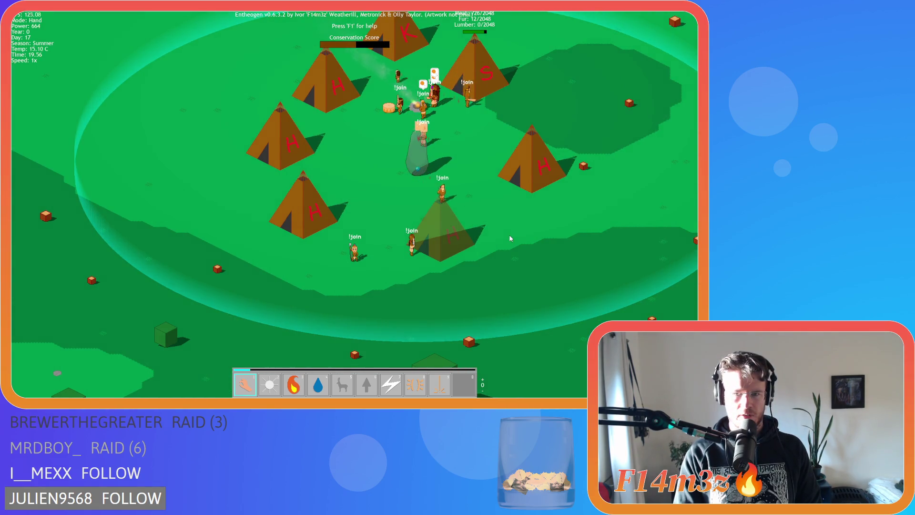
{"action": "key", "text": "w"}
{"action": "key", "text": "d"}
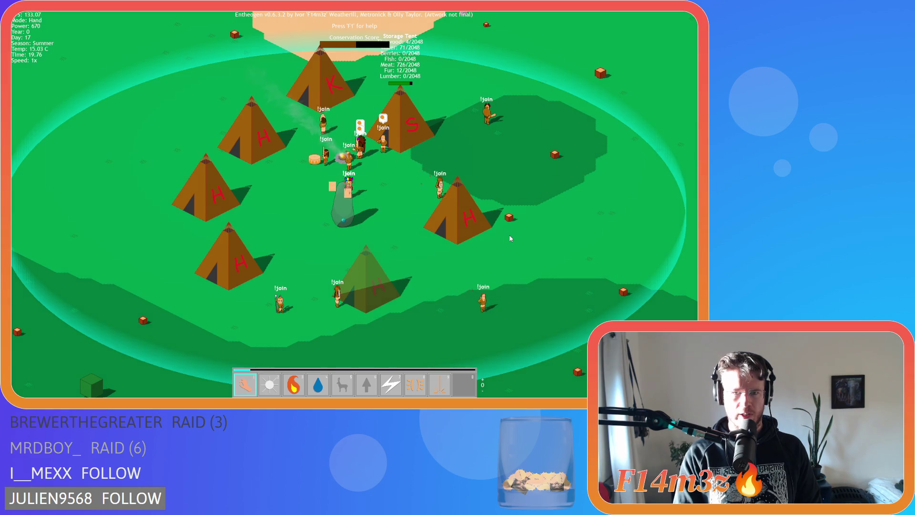
{"action": "key", "text": "d"}
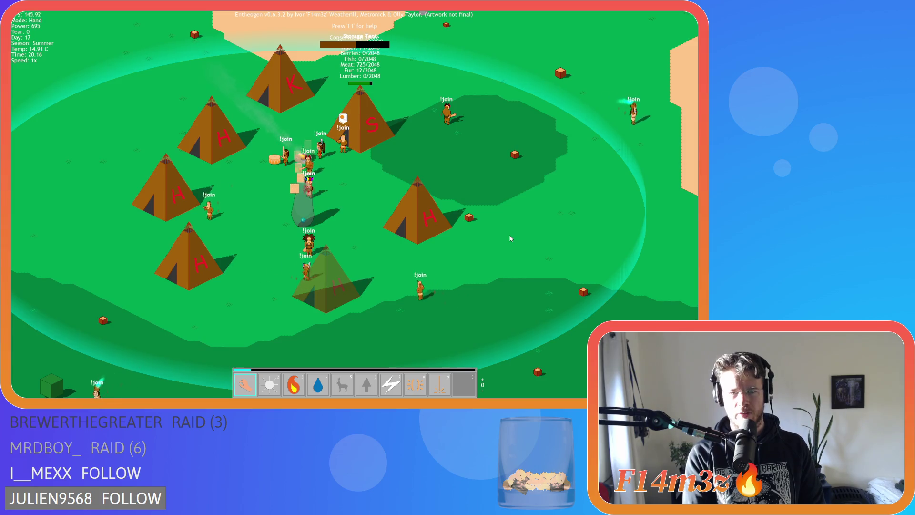
{"action": "key", "text": "s"}
{"action": "key", "text": "a"}
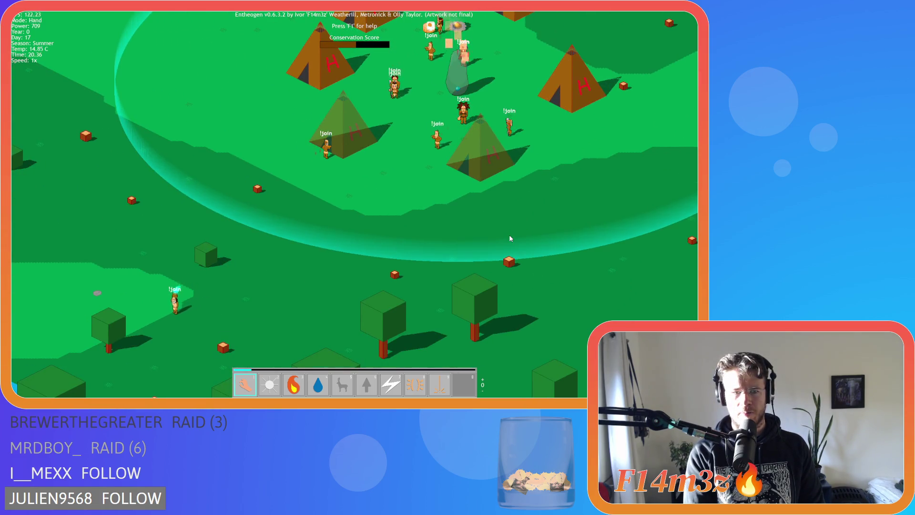
{"action": "key", "text": "w"}
{"action": "key", "text": "d"}
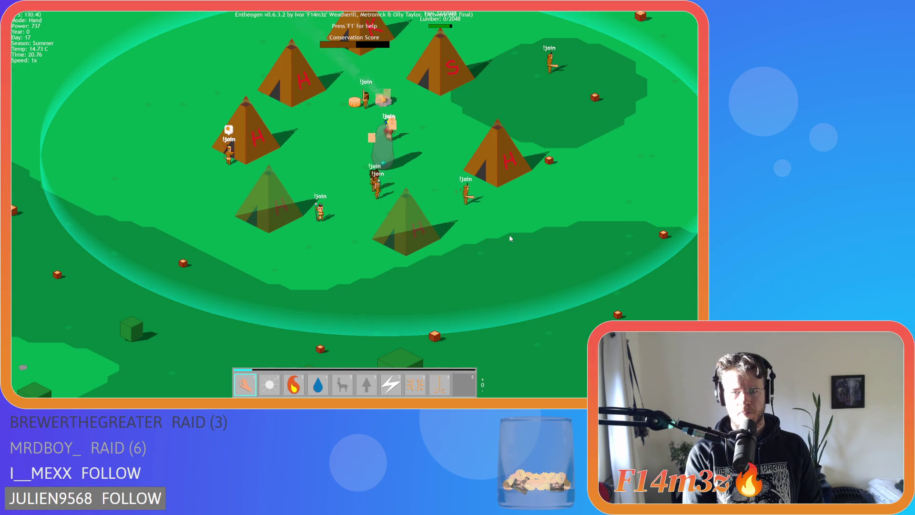
{"action": "key", "text": "Escape"}
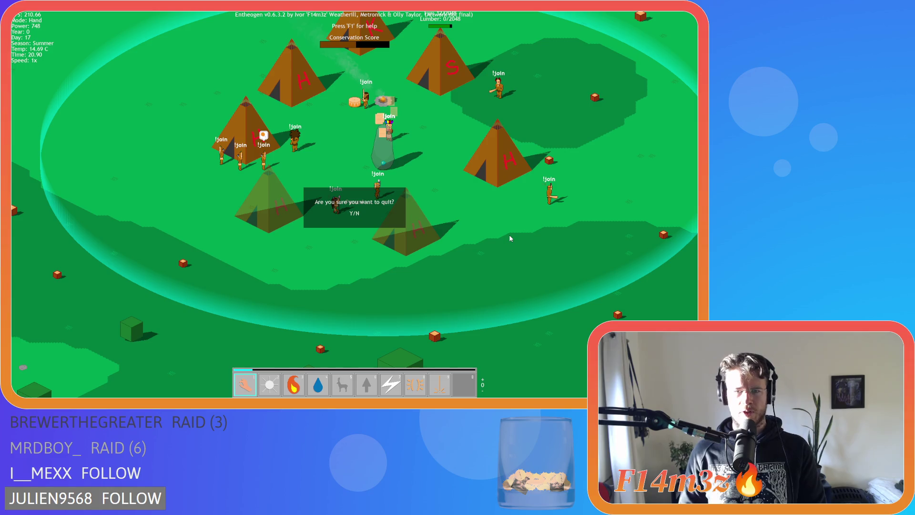
{"action": "key", "text": "y"}
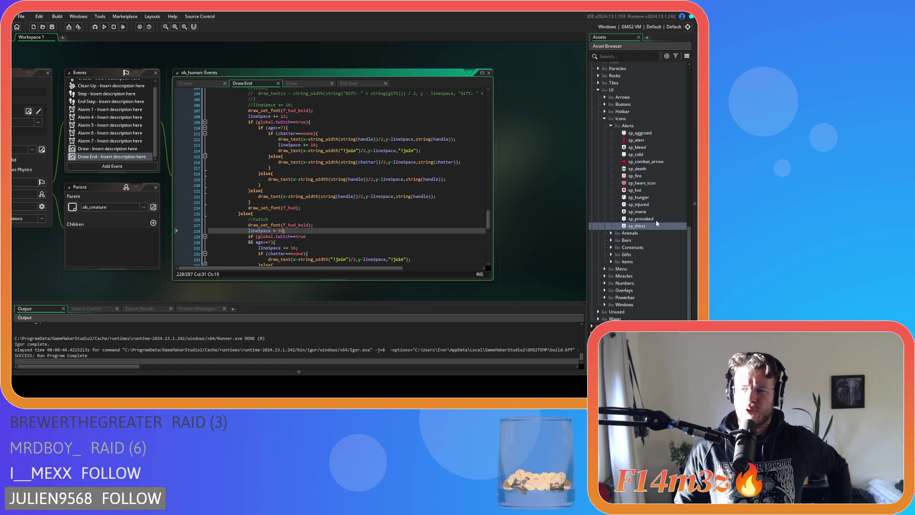
- Expand the Humans and Isometric sprite folders and open sp_carpenter_male
{"action": "scroll", "coordinate": [629, 207], "scroll_direction": "up", "scroll_amount": 5}
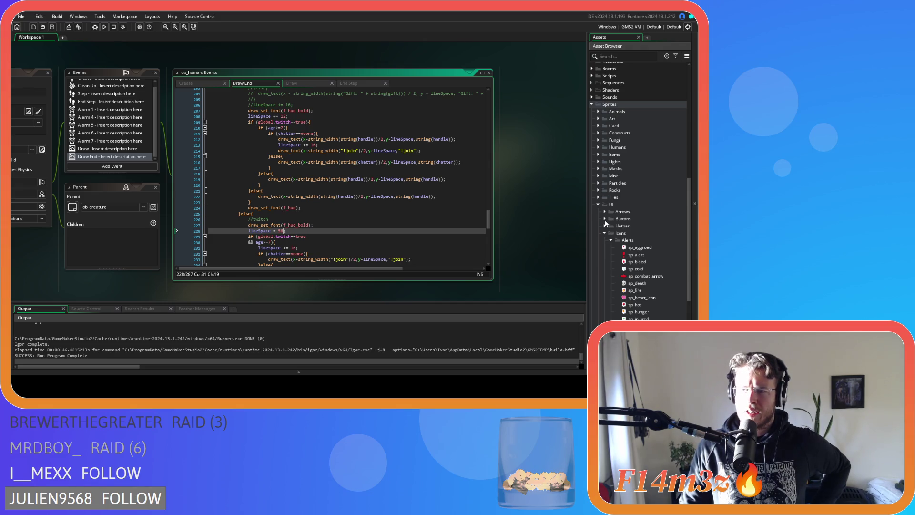
{"action": "left_click", "coordinate": [599, 147]}
{"action": "left_click", "coordinate": [605, 161]}
{"action": "scroll", "coordinate": [624, 215], "scroll_direction": "down", "scroll_amount": 2}
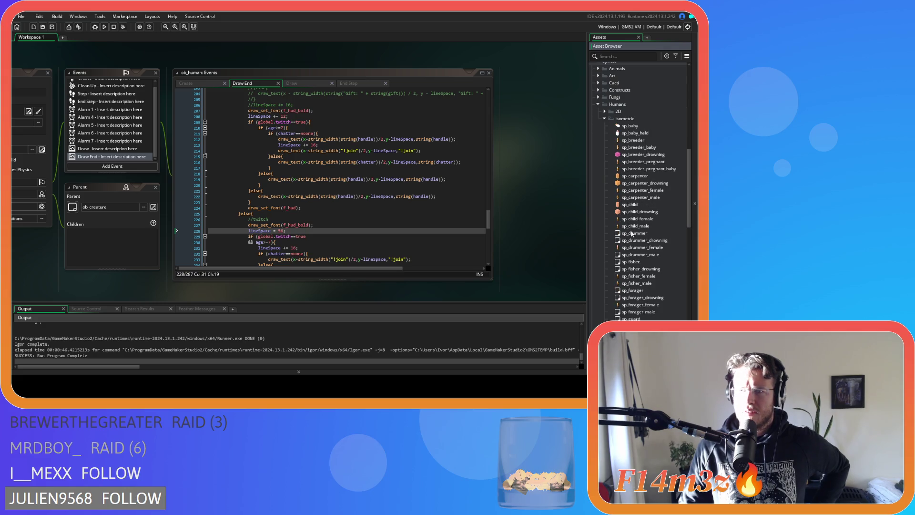
{"action": "double_click", "coordinate": [654, 198]}
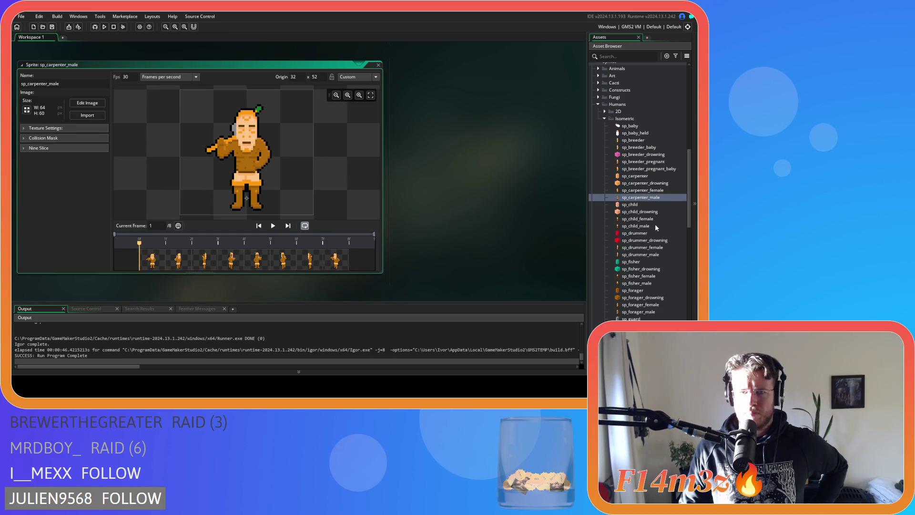
- Open the sp_fisher_male, sp_guard_male, sp_hunter_male and sp_shaman_male sprites in turn
{"action": "scroll", "coordinate": [655, 224], "scroll_direction": "down", "scroll_amount": 3}
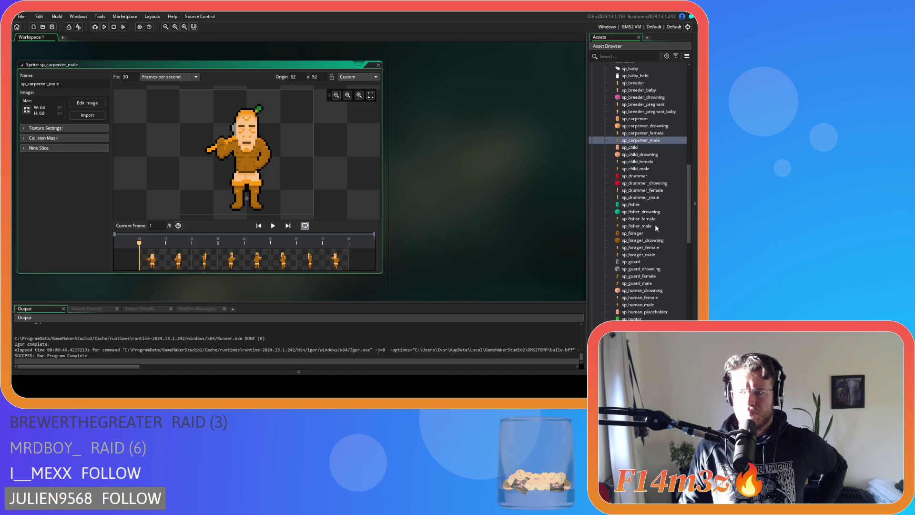
{"action": "double_click", "coordinate": [655, 225]}
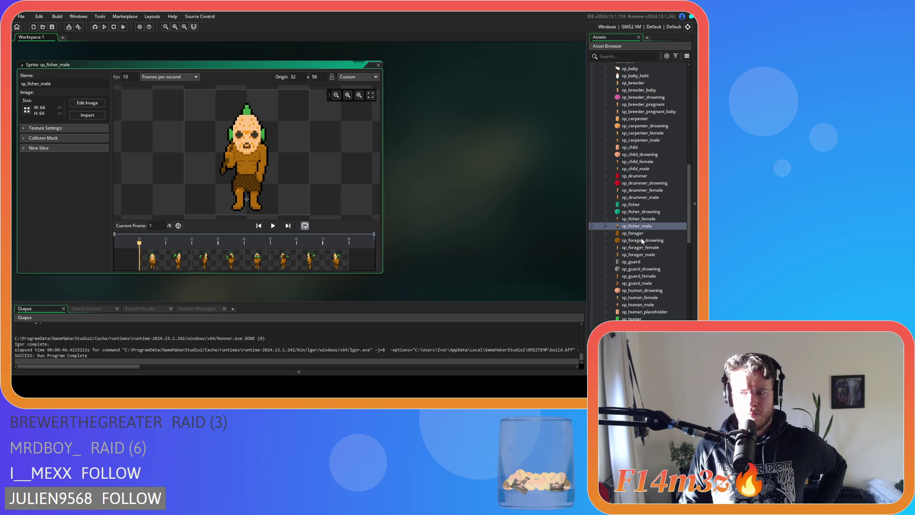
{"action": "scroll", "coordinate": [641, 244], "scroll_direction": "down", "scroll_amount": 3}
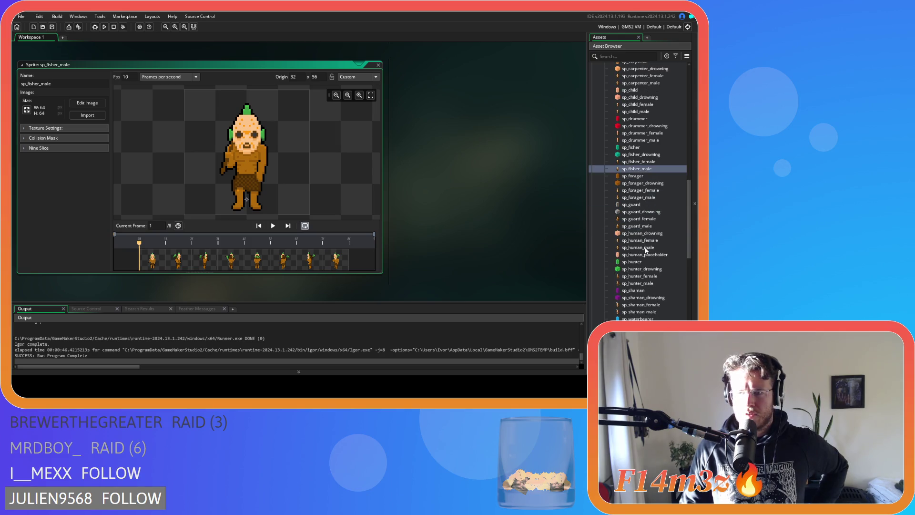
{"action": "left_click", "coordinate": [661, 227]}
{"action": "double_click", "coordinate": [661, 226]}
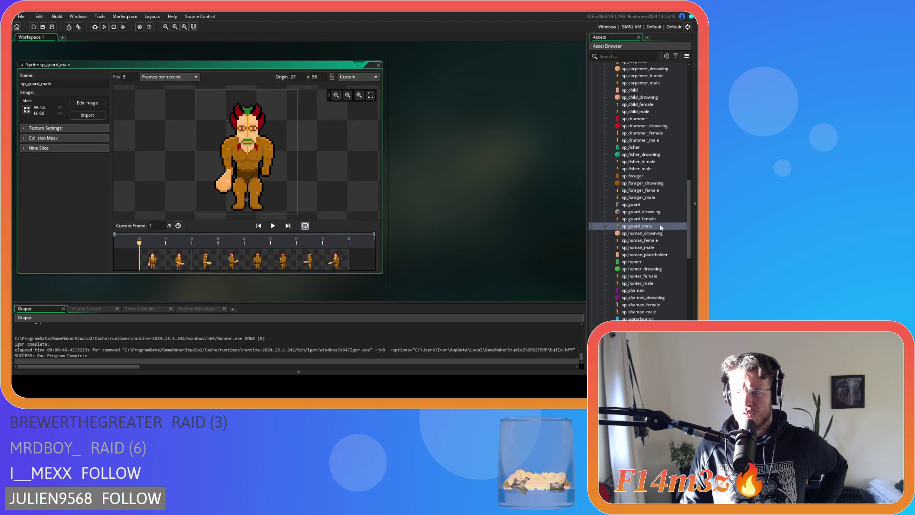
{"action": "double_click", "coordinate": [637, 283]}
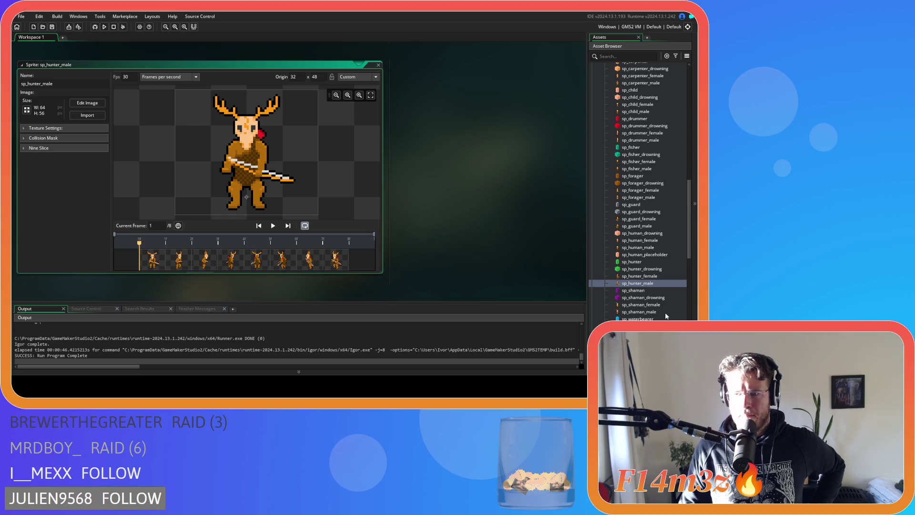
{"action": "double_click", "coordinate": [651, 312]}
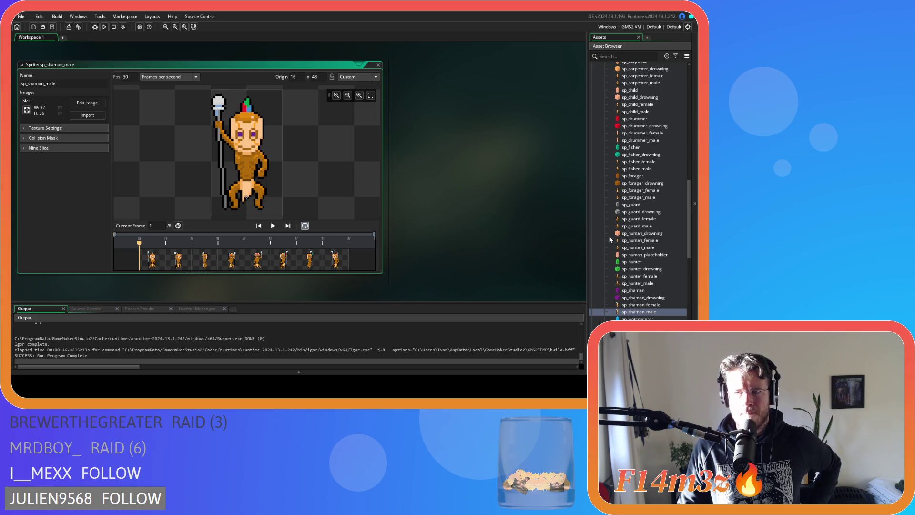
- View sp_carpenter_male again, then sp_carpenter_female and sp_breeder_baby
{"action": "scroll", "coordinate": [609, 240], "scroll_direction": "up", "scroll_amount": 5}
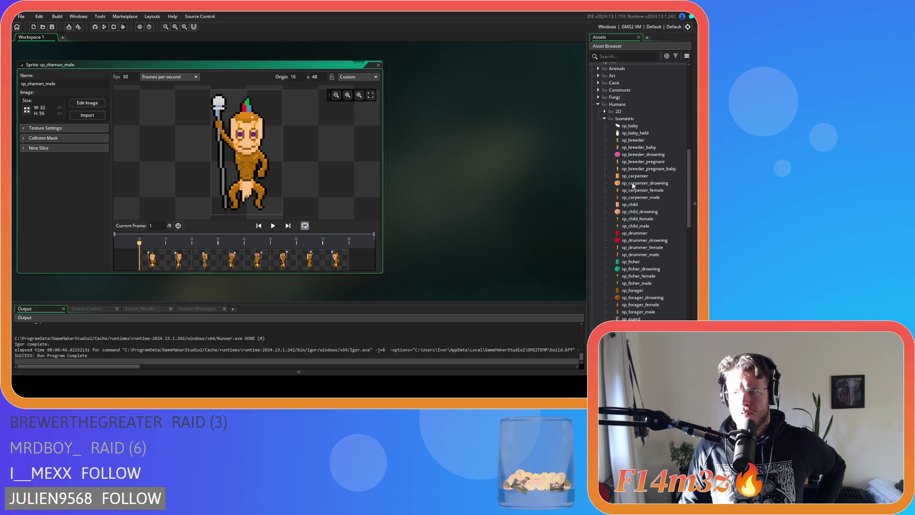
{"action": "double_click", "coordinate": [634, 198]}
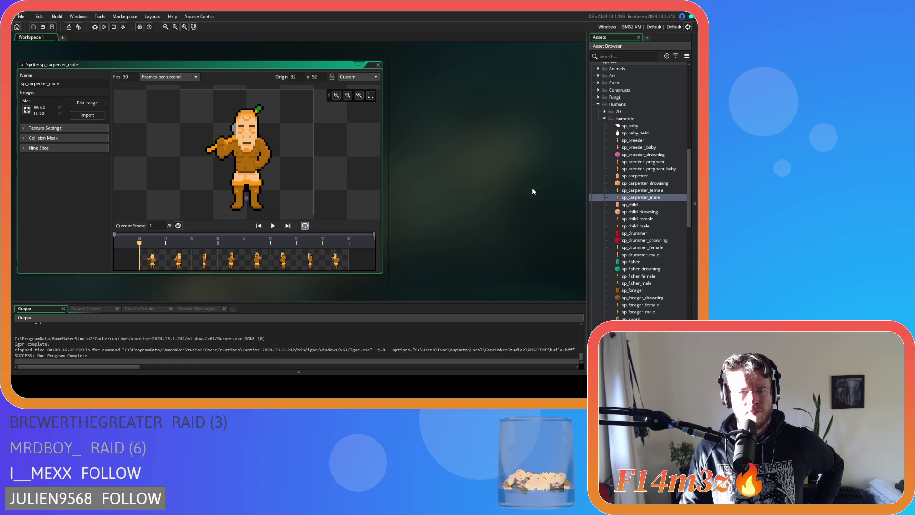
{"action": "double_click", "coordinate": [642, 191]}
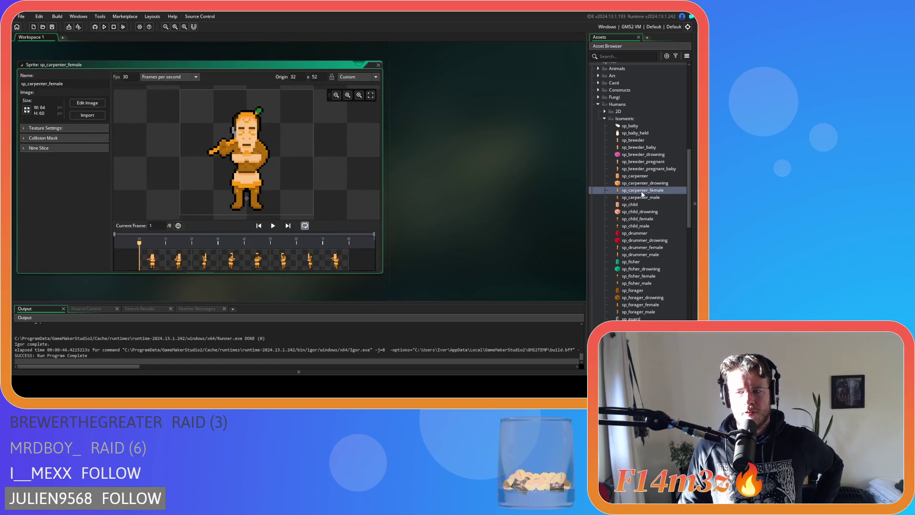
{"action": "double_click", "coordinate": [625, 149]}
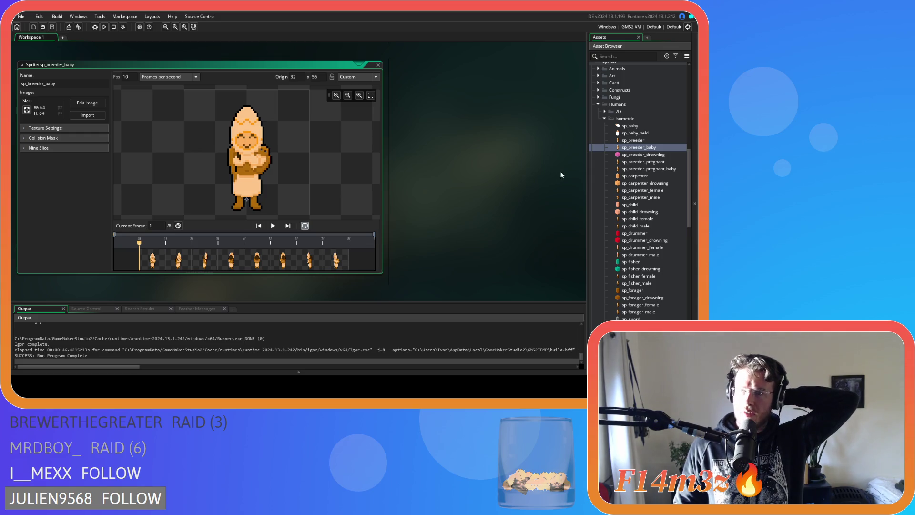
- Close all open editor windows in the workspace
{"action": "right_click", "coordinate": [453, 150]}
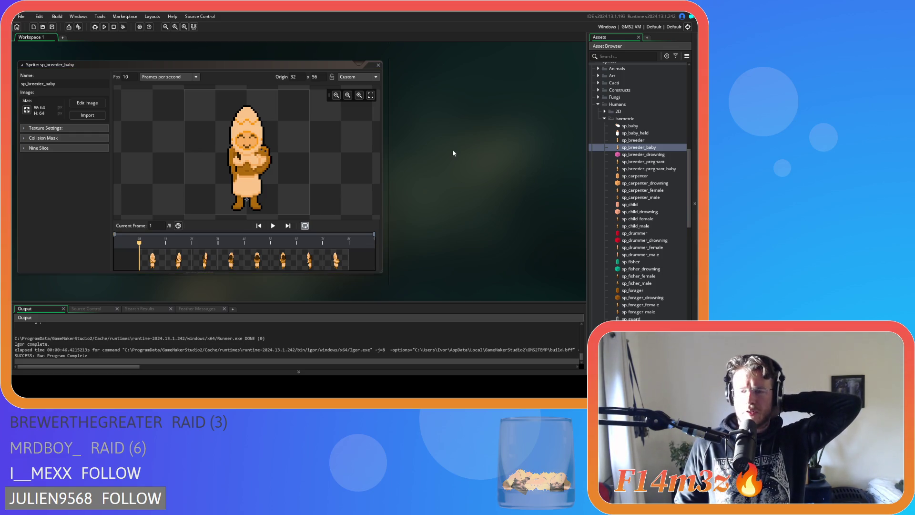
{"action": "mouse_move", "coordinate": [465, 160]}
{"action": "left_click", "coordinate": [513, 298]}
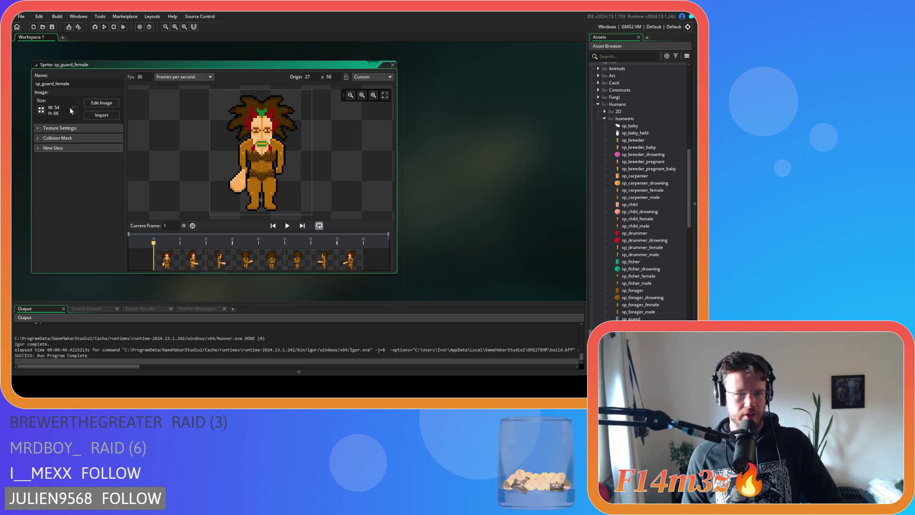
{"action": "left_click", "coordinate": [41, 109]}
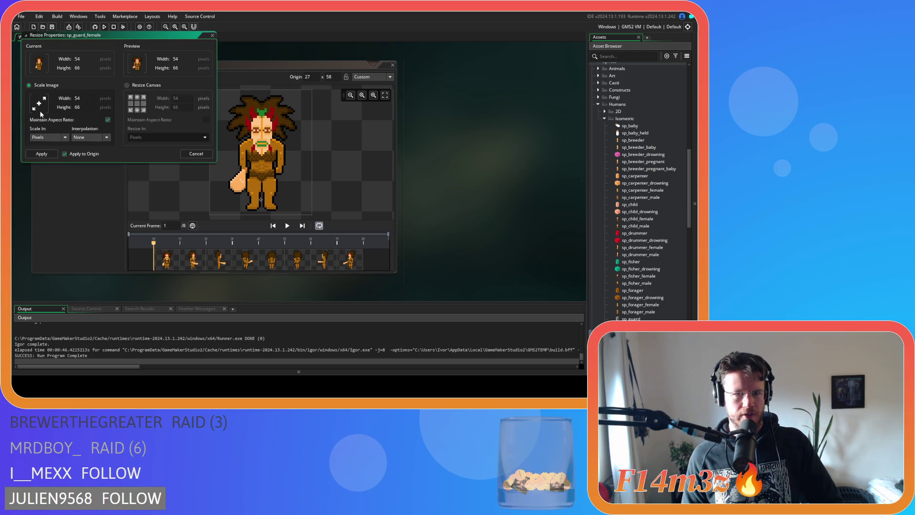
{"action": "left_click", "coordinate": [212, 35]}
{"action": "left_click", "coordinate": [101, 105]}
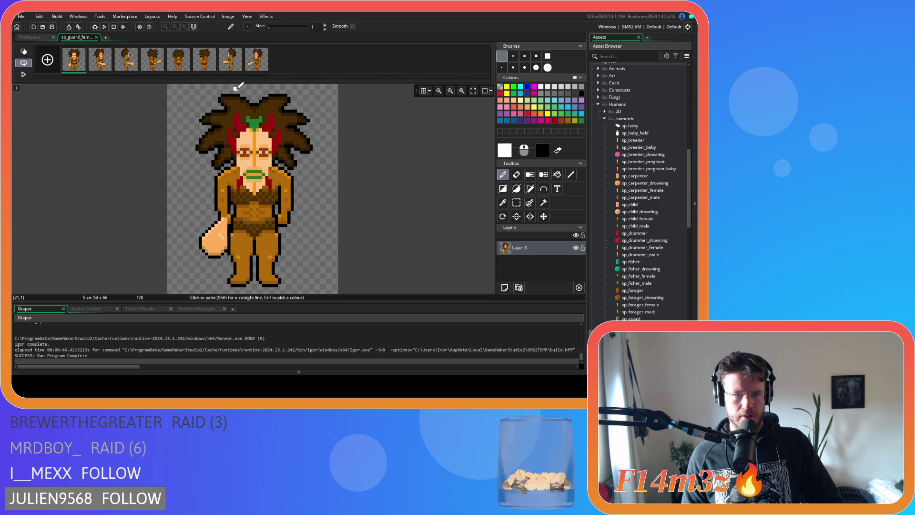
{"action": "left_click", "coordinate": [96, 38]}
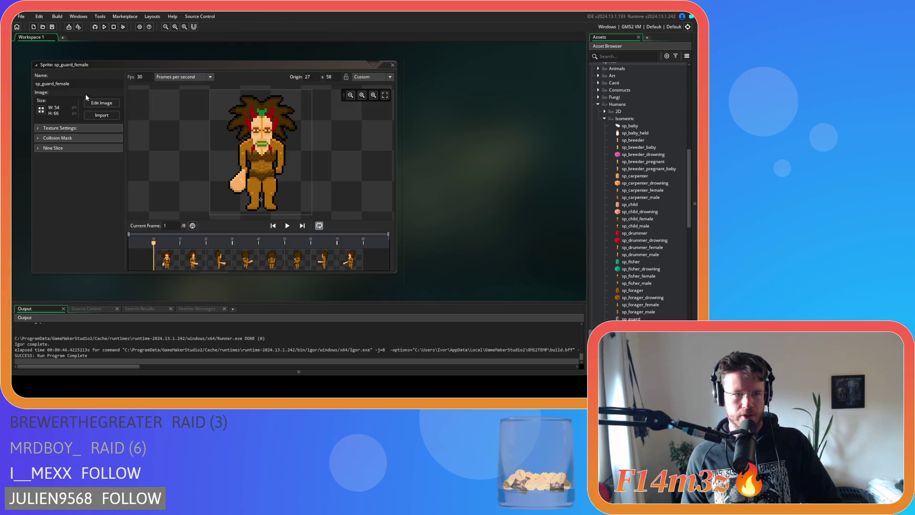
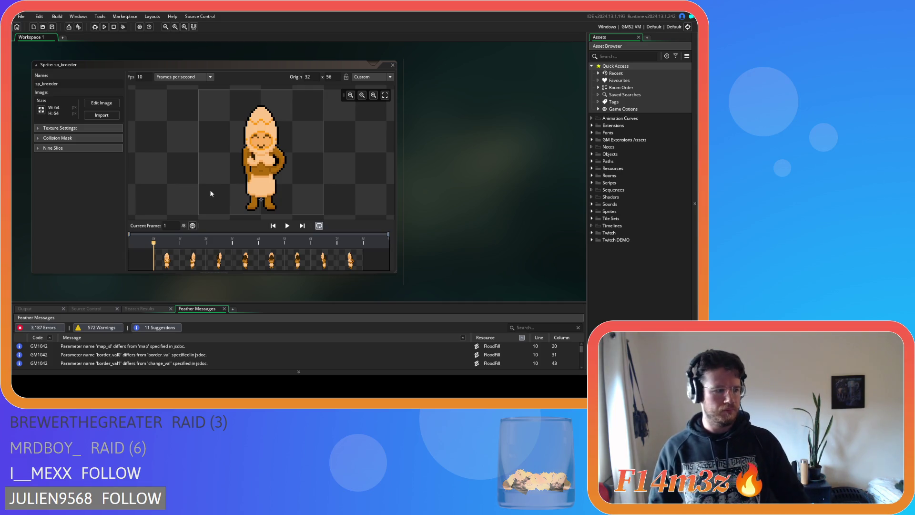
- Close the sp_breeder sprite editor after dismissing the workspace right-click menu several times
{"action": "left_click", "coordinate": [285, 64]}
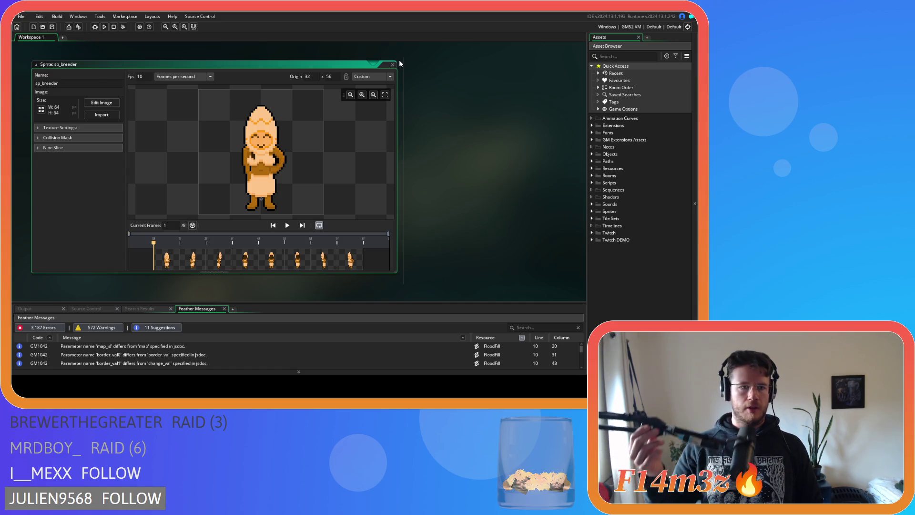
{"action": "right_click", "coordinate": [447, 153]}
{"action": "mouse_move", "coordinate": [472, 161]}
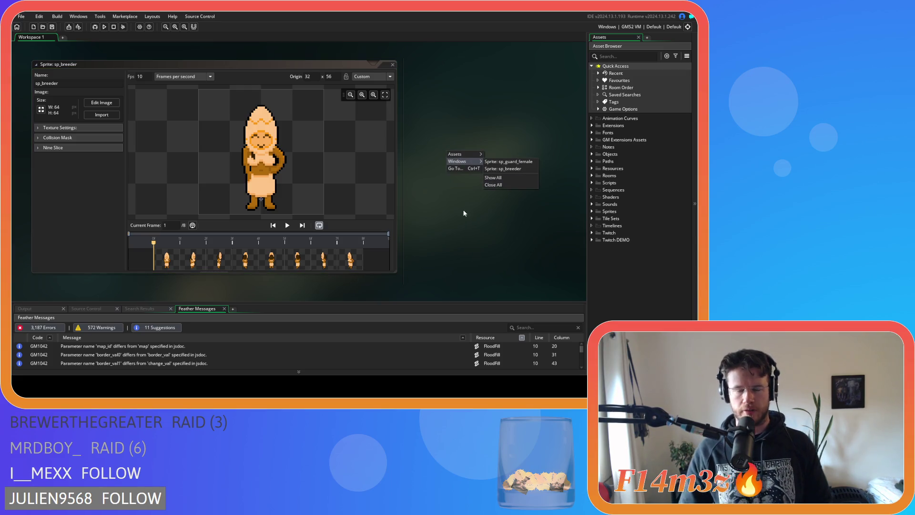
{"action": "left_click", "coordinate": [461, 227]}
{"action": "right_click", "coordinate": [463, 163]}
{"action": "left_click", "coordinate": [464, 158]}
{"action": "left_click", "coordinate": [435, 235]}
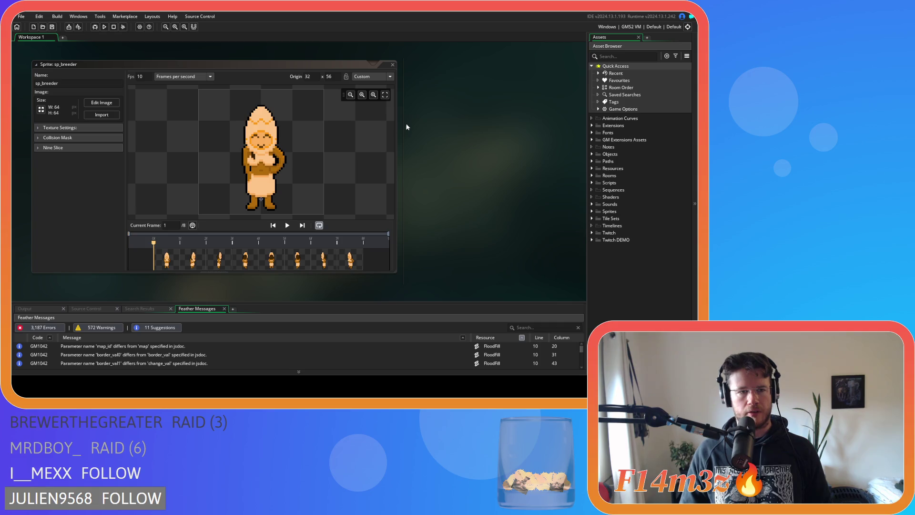
{"action": "right_click", "coordinate": [460, 118]}
{"action": "left_click", "coordinate": [482, 200]}
{"action": "right_click", "coordinate": [461, 117]}
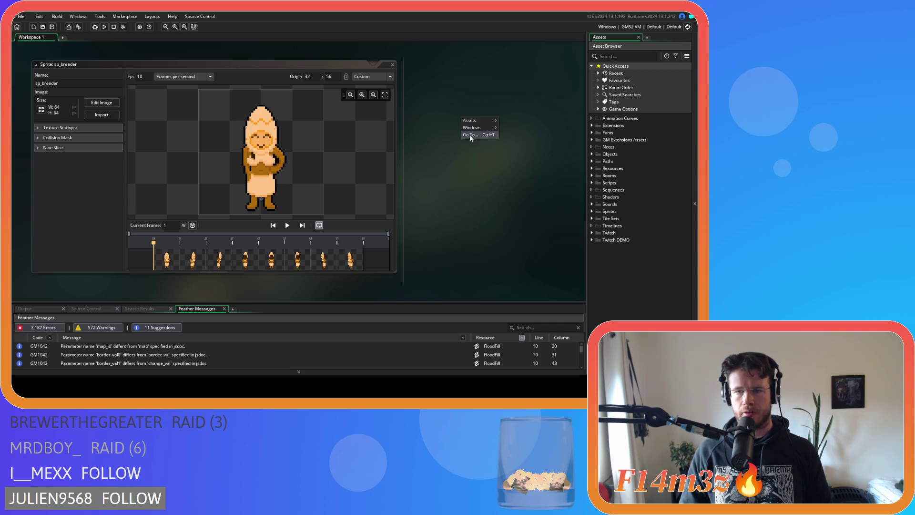
{"action": "left_click", "coordinate": [475, 173]}
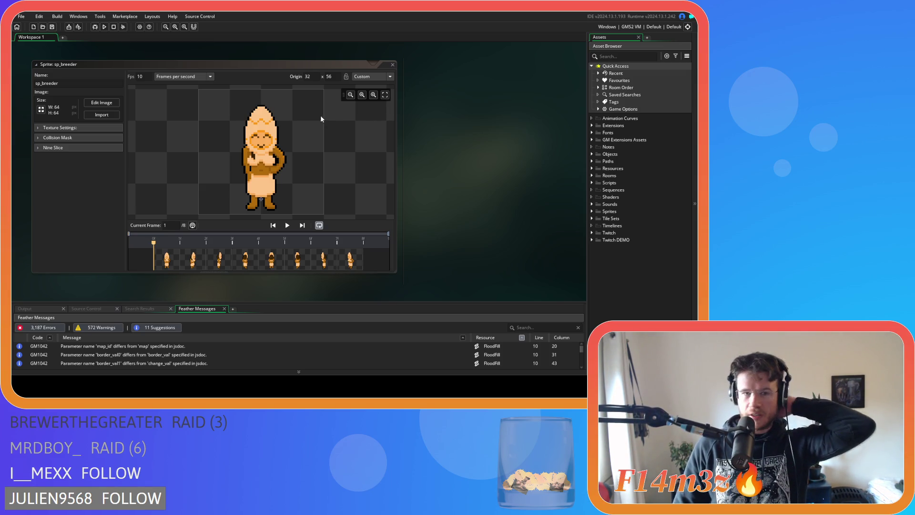
{"action": "left_click", "coordinate": [393, 65]}
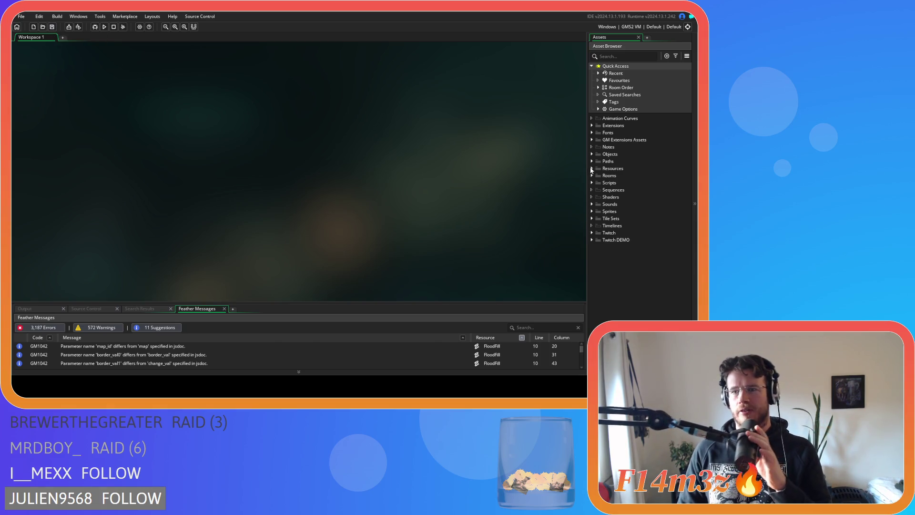
- Expand the Scripts folder in the Asset Browser, look through it, then collapse it again
{"action": "left_click", "coordinate": [592, 183]}
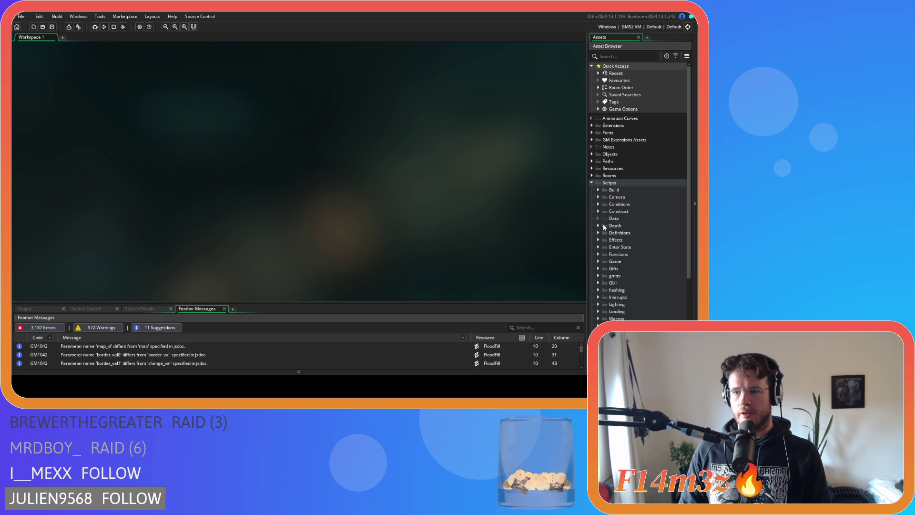
{"action": "scroll", "coordinate": [619, 248], "scroll_direction": "down", "scroll_amount": 3}
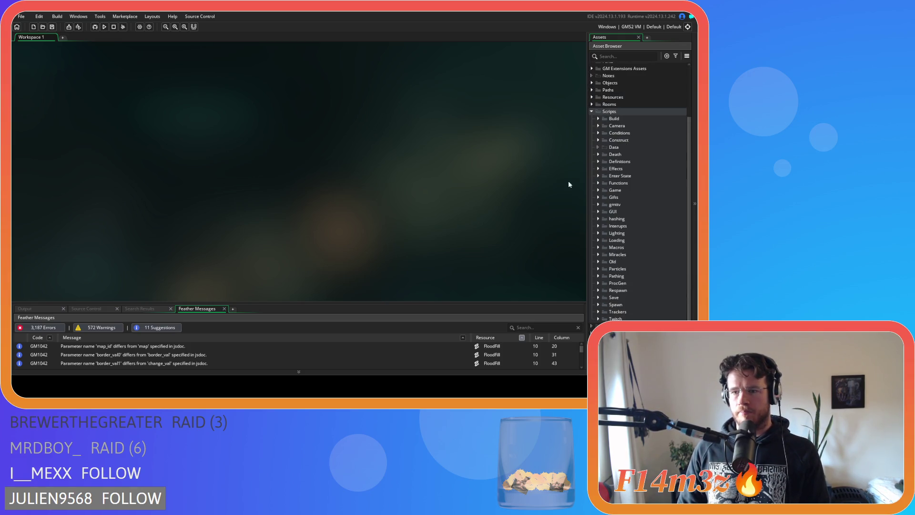
{"action": "left_click", "coordinate": [591, 111]}
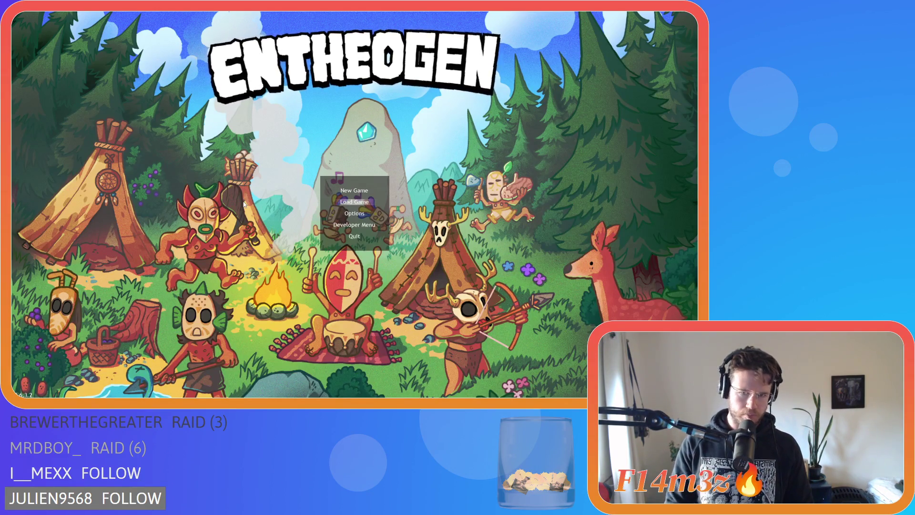
- Load the saved village game from Entheogen's main menu
{"action": "key", "text": "Down"}
{"action": "key", "text": "Return"}
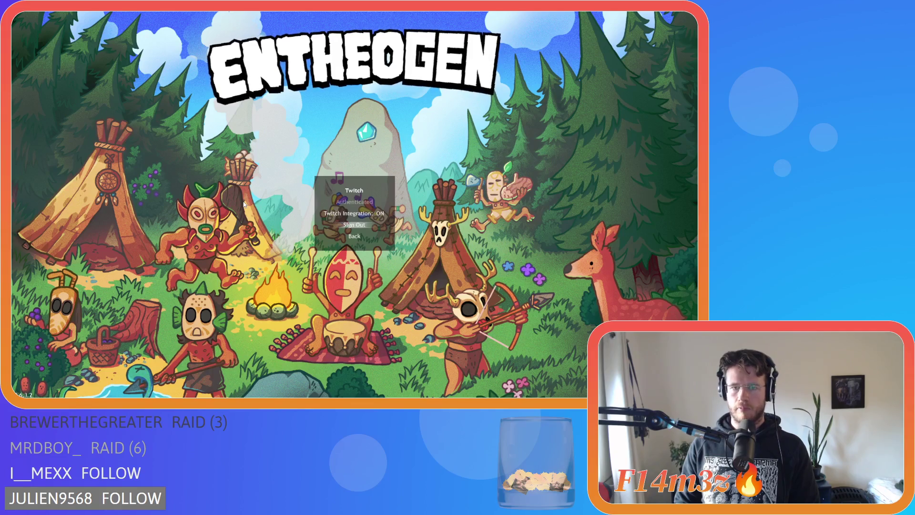
{"action": "key", "text": "Return"}
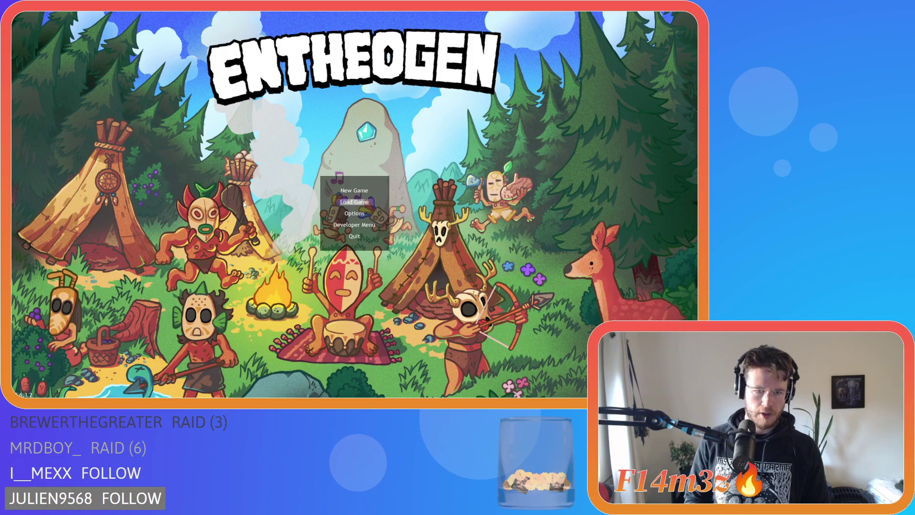
{"action": "key", "text": "Return"}
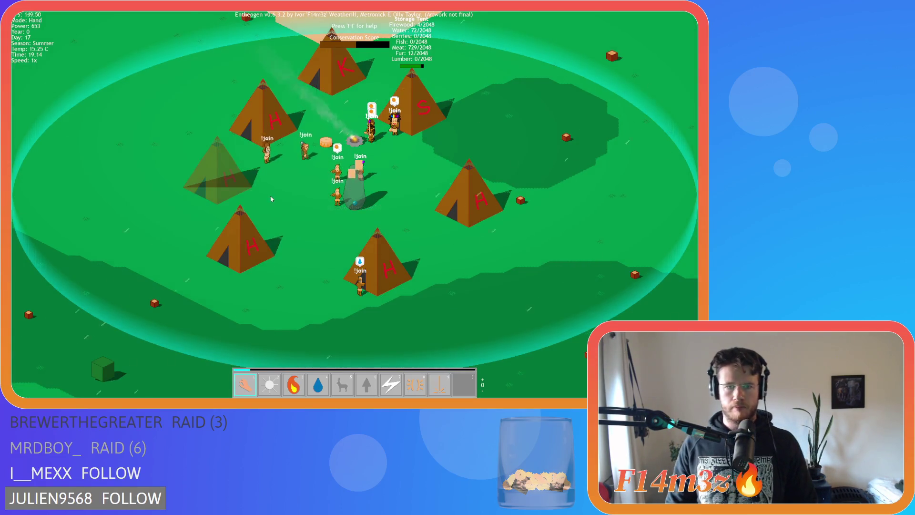
- Toggle the villager and tent name and health labels off and back on
{"action": "key", "text": "Tab"}
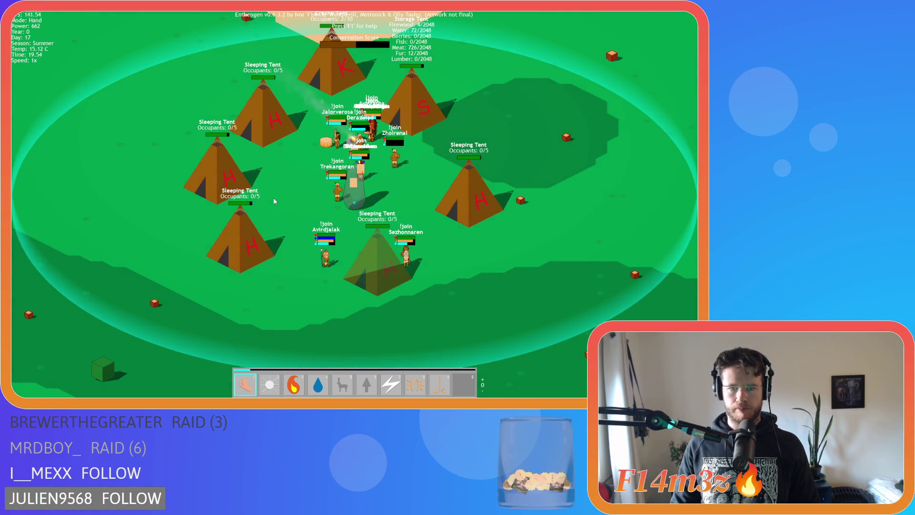
{"action": "key", "text": "Tab"}
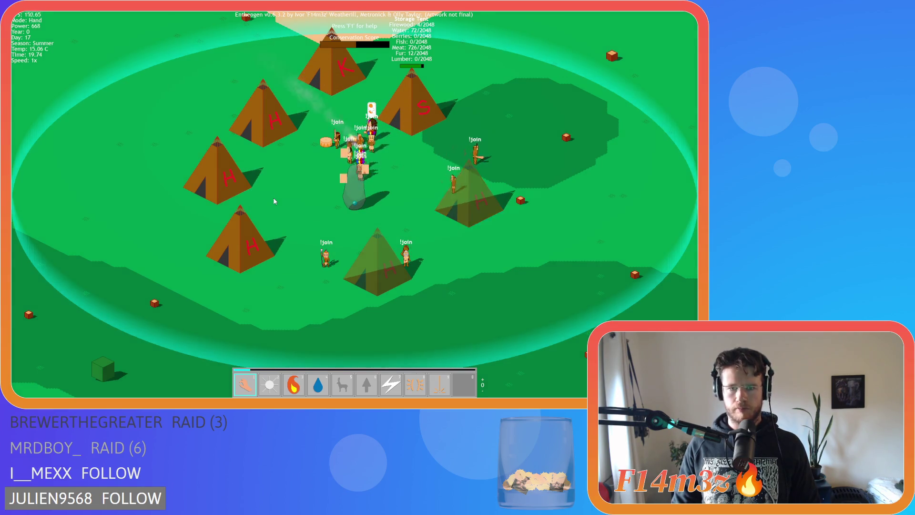
{"action": "key", "text": "Up"}
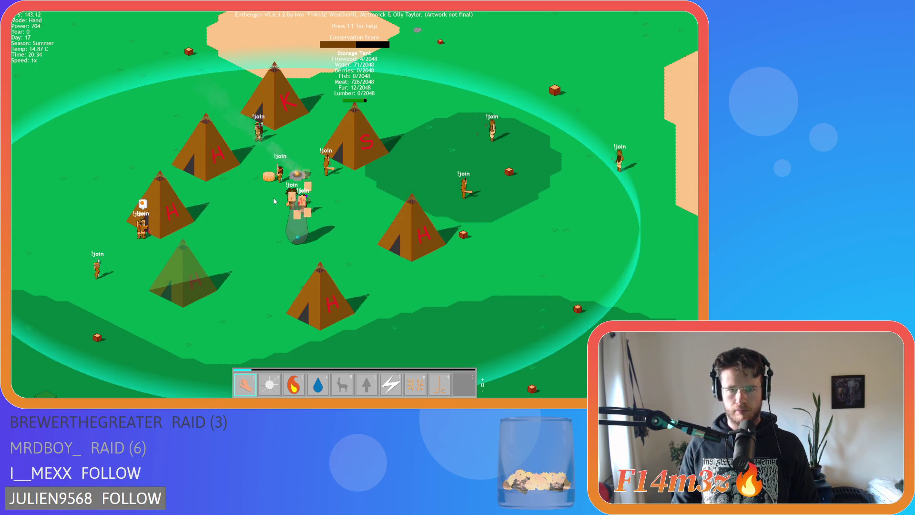
{"action": "key", "text": "alt"}
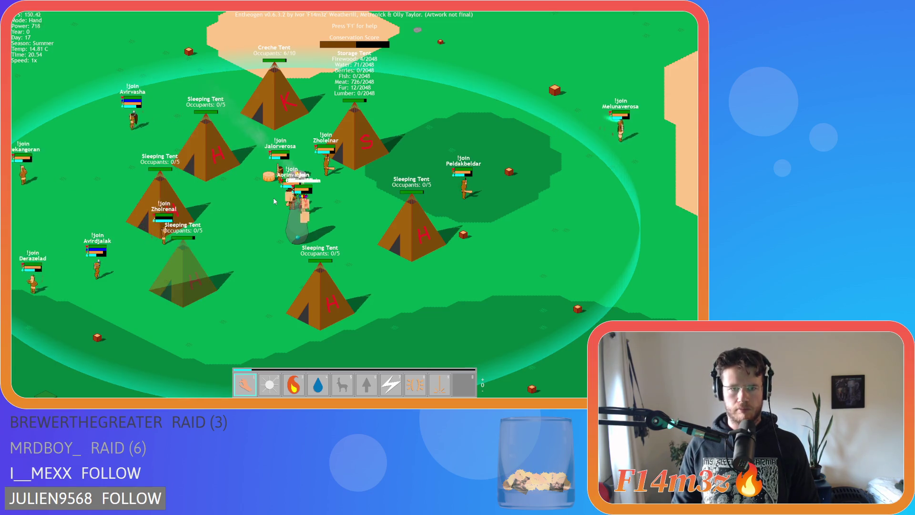
- Pan the camera around the tent camp and toward the river and trees west of it
{"action": "key", "text": "a"}
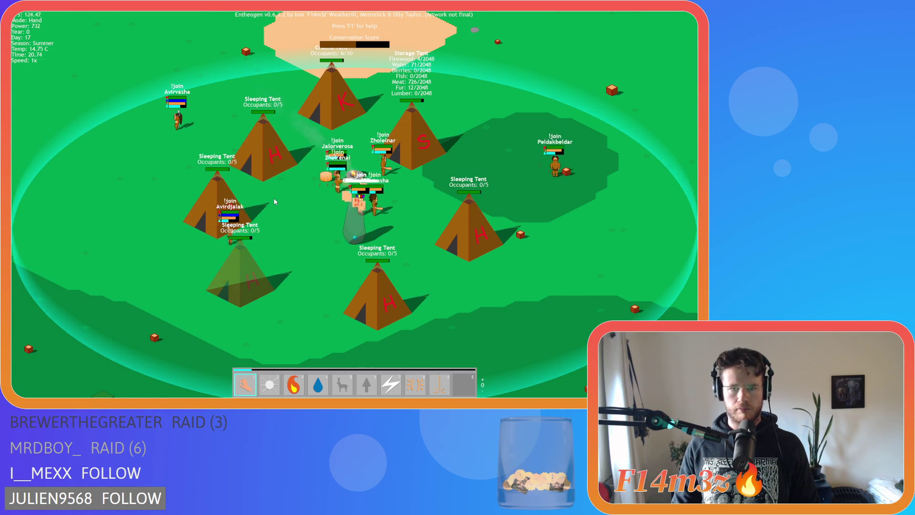
{"action": "key", "text": "d"}
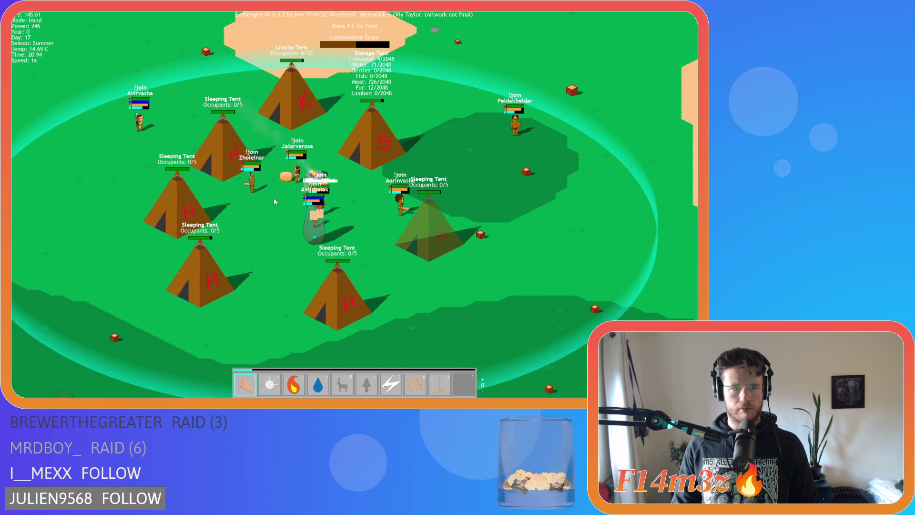
{"action": "key", "text": "a"}
{"action": "key", "text": "s"}
{"action": "key", "text": "s"}
{"action": "key", "text": "a"}
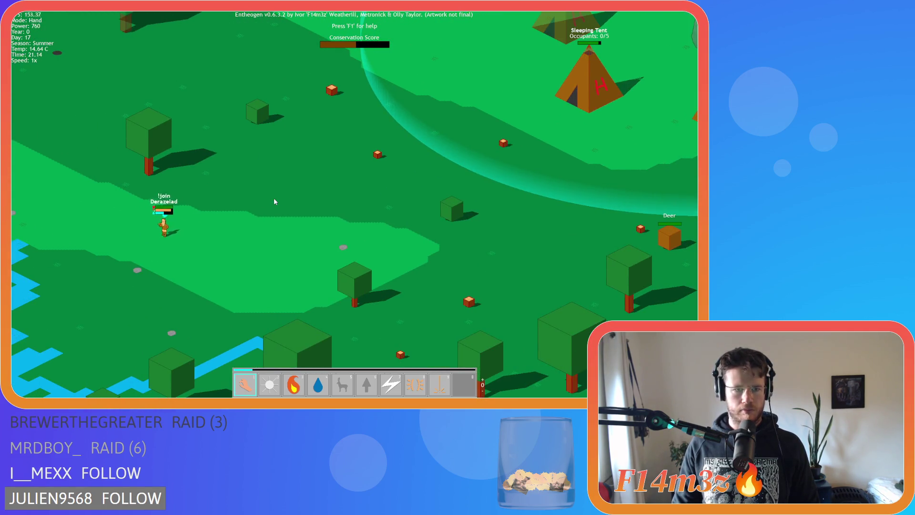
{"action": "key", "text": "w"}
{"action": "key", "text": "d"}
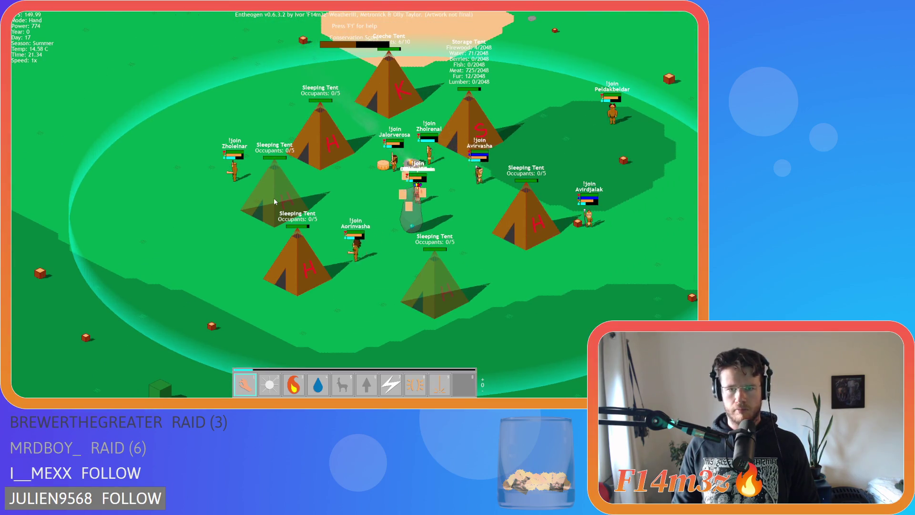
{"action": "key", "text": "d"}
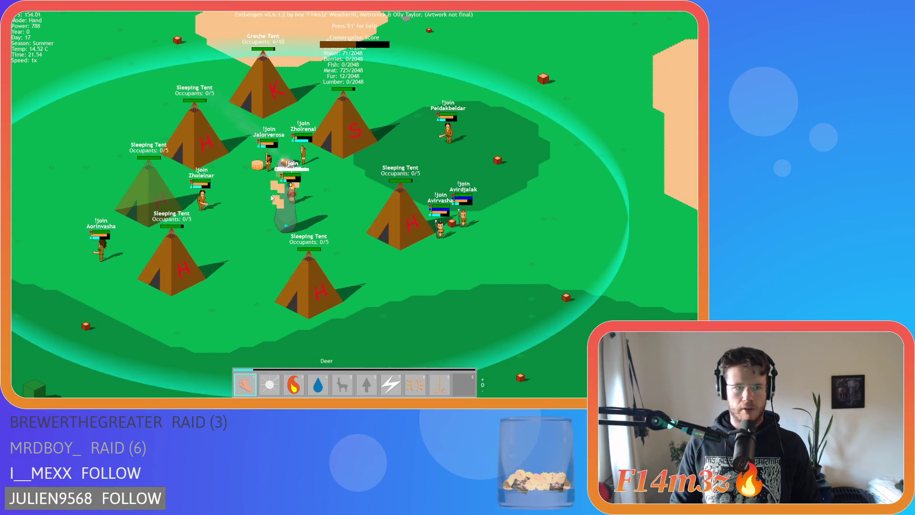
{"action": "key", "text": "a"}
{"action": "key", "text": "s"}
{"action": "key", "text": "a"}
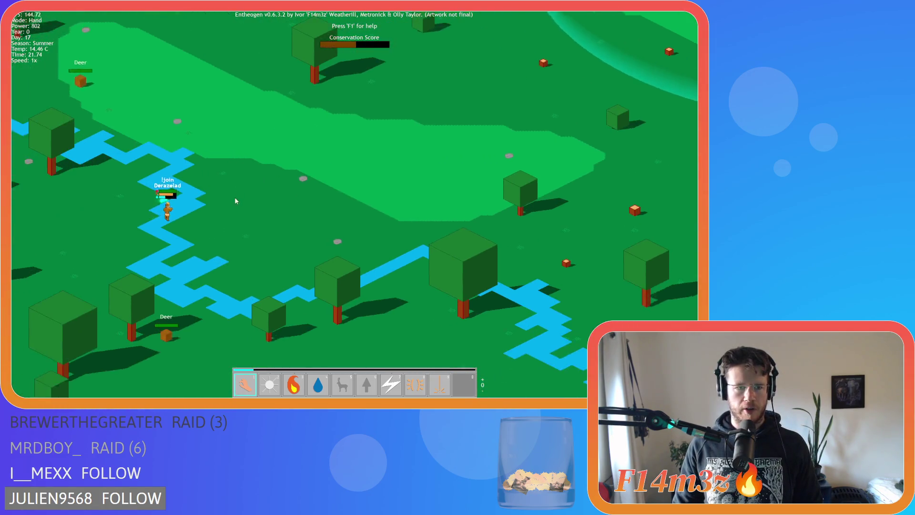
- Zoom in and out while panning back across the tent camp
{"action": "scroll", "coordinate": [235, 197], "scroll_direction": "up", "scroll_amount": 5}
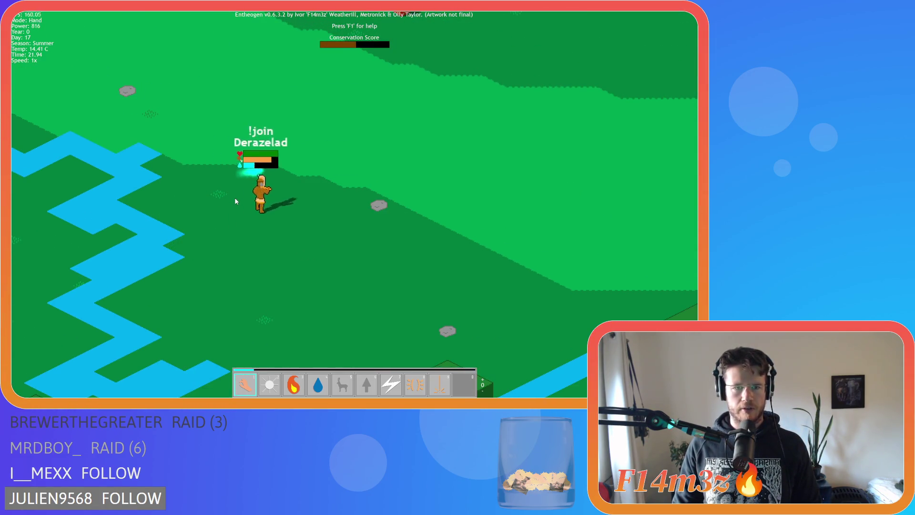
{"action": "scroll", "coordinate": [235, 196], "scroll_direction": "down", "scroll_amount": 5}
{"action": "key", "text": "w"}
{"action": "key", "text": "d"}
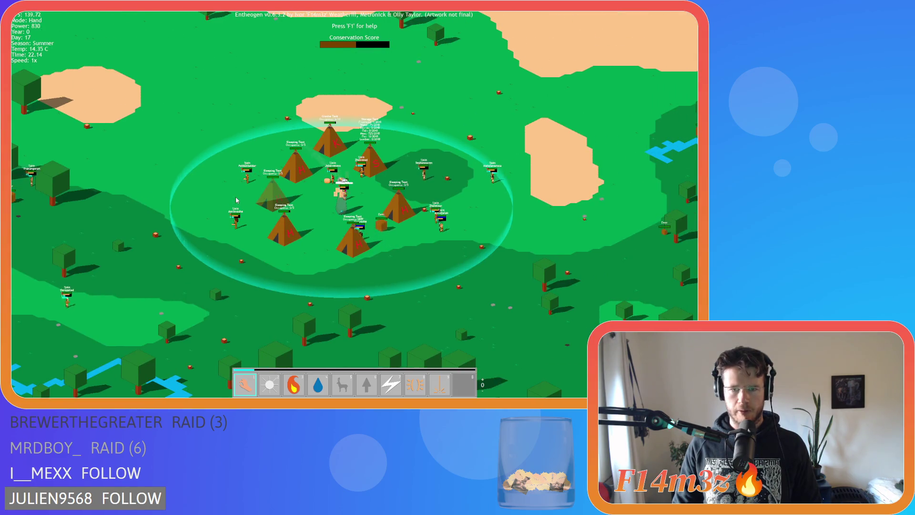
{"action": "scroll", "coordinate": [235, 197], "scroll_direction": "up", "scroll_amount": 3}
{"action": "key", "text": "d"}
{"action": "key", "text": "d"}
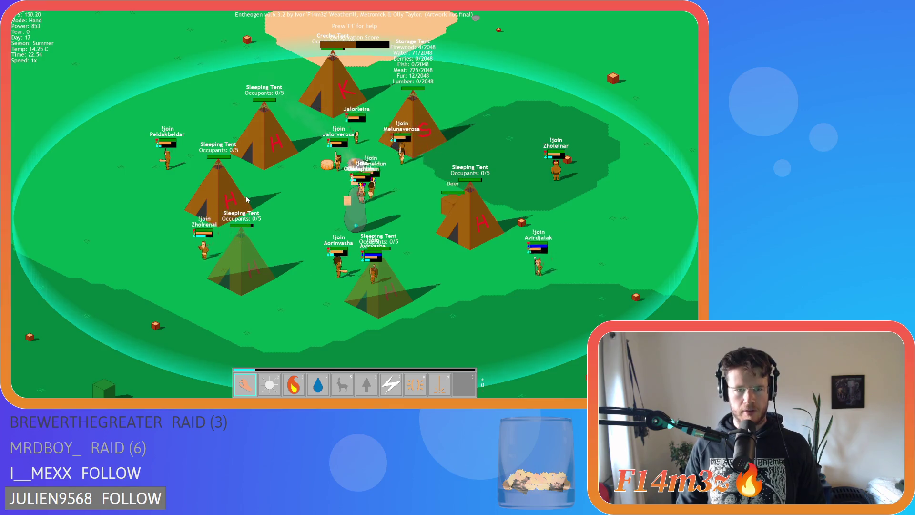
{"action": "scroll", "coordinate": [233, 212], "scroll_direction": "up", "scroll_amount": 3}
{"action": "scroll", "coordinate": [233, 212], "scroll_direction": "down", "scroll_amount": 5}
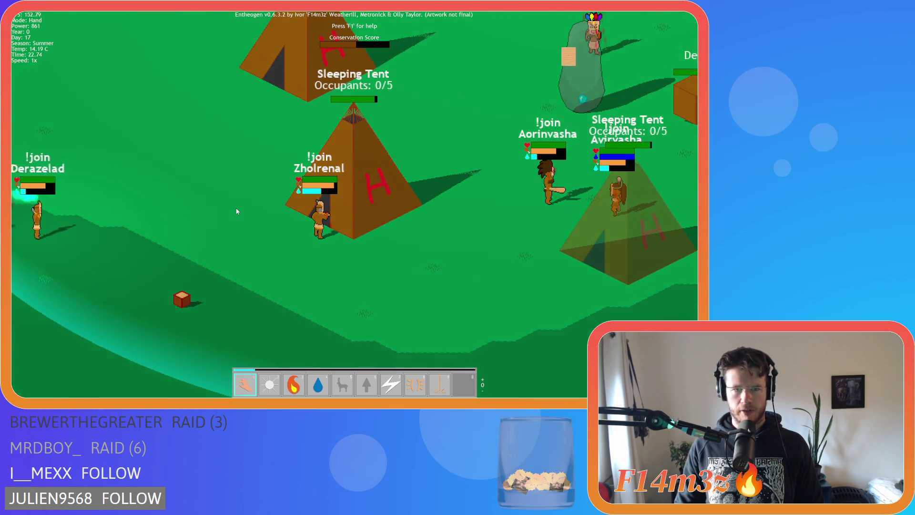
{"action": "scroll", "coordinate": [237, 210], "scroll_direction": "up", "scroll_amount": 3}
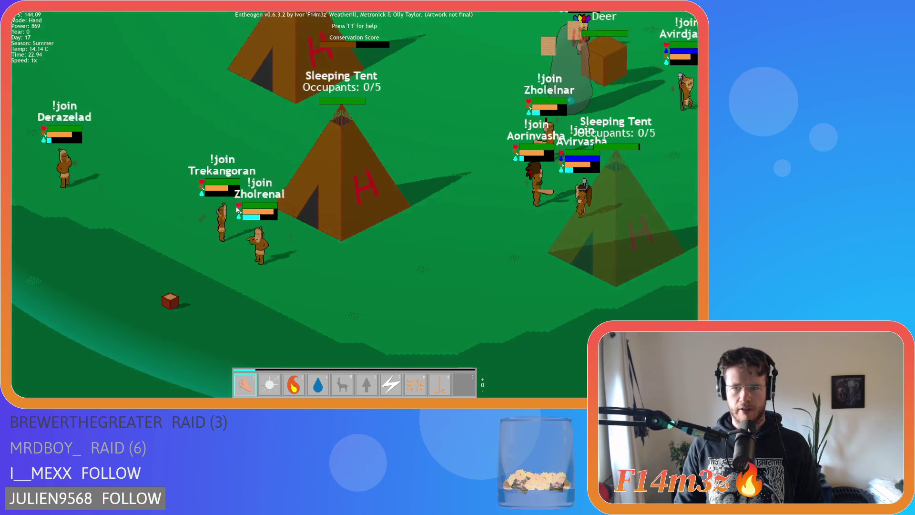
{"action": "scroll", "coordinate": [237, 210], "scroll_direction": "down", "scroll_amount": 4}
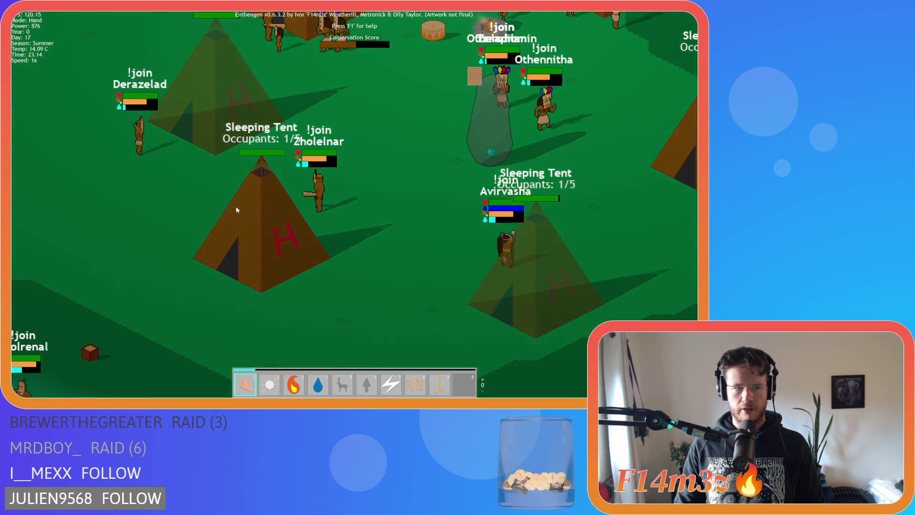
{"action": "scroll", "coordinate": [236, 210], "scroll_direction": "down", "scroll_amount": 5}
{"action": "scroll", "coordinate": [236, 210], "scroll_direction": "up", "scroll_amount": 5}
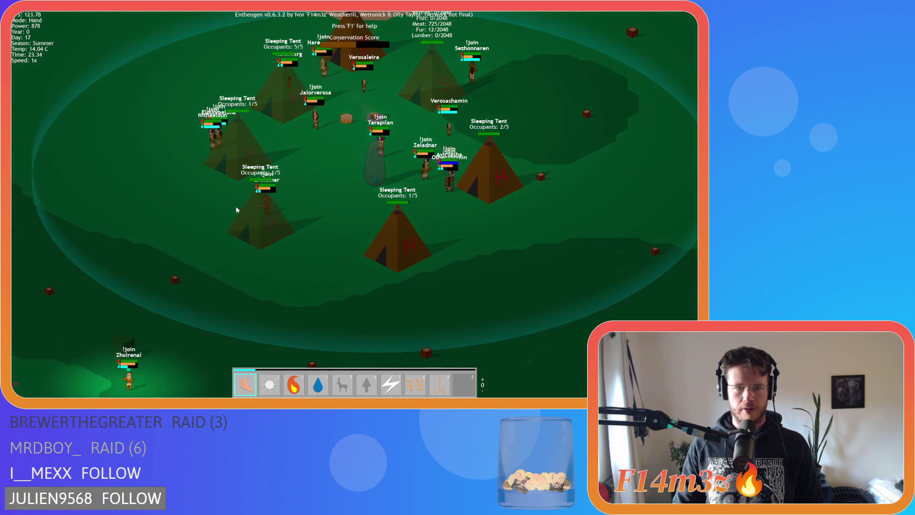
- Pan the view south, then up-left over the sleeping tents
{"action": "key", "text": "w"}
{"action": "key", "text": "d"}
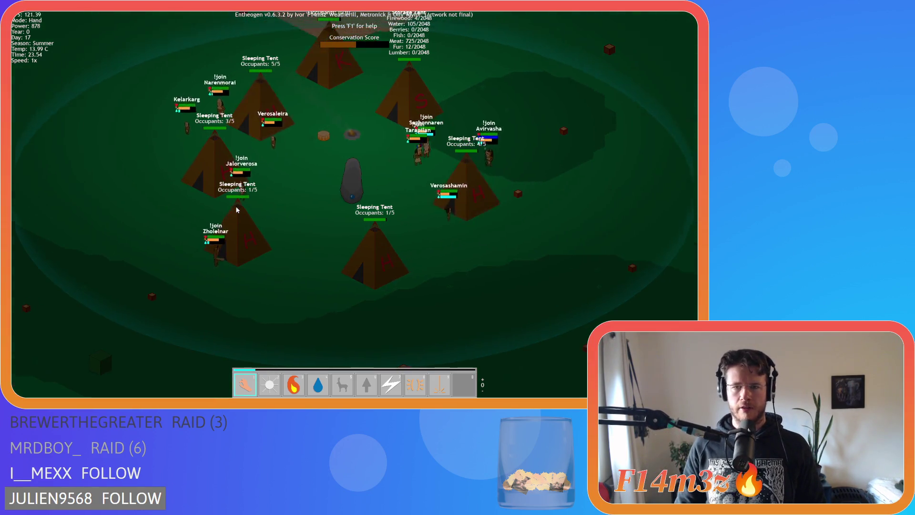
{"action": "key", "text": "s"}
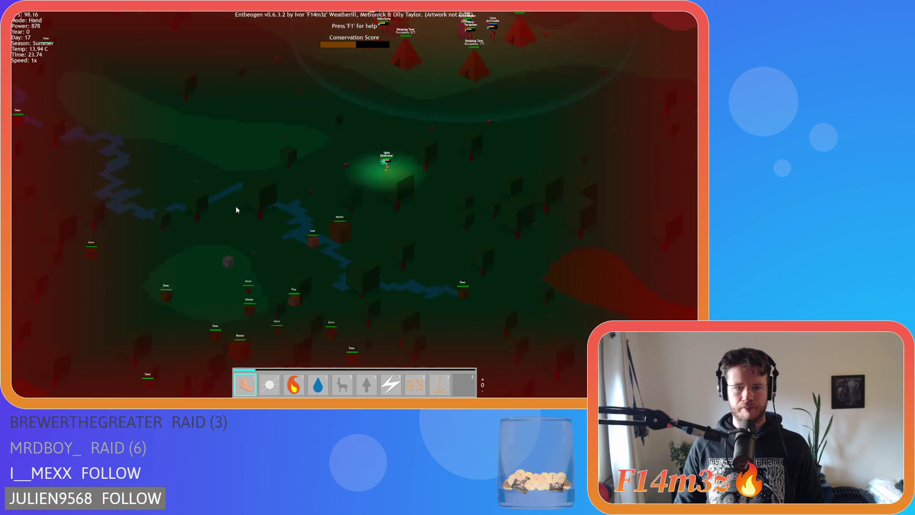
{"action": "scroll", "coordinate": [319, 219], "scroll_direction": "up", "scroll_amount": 5}
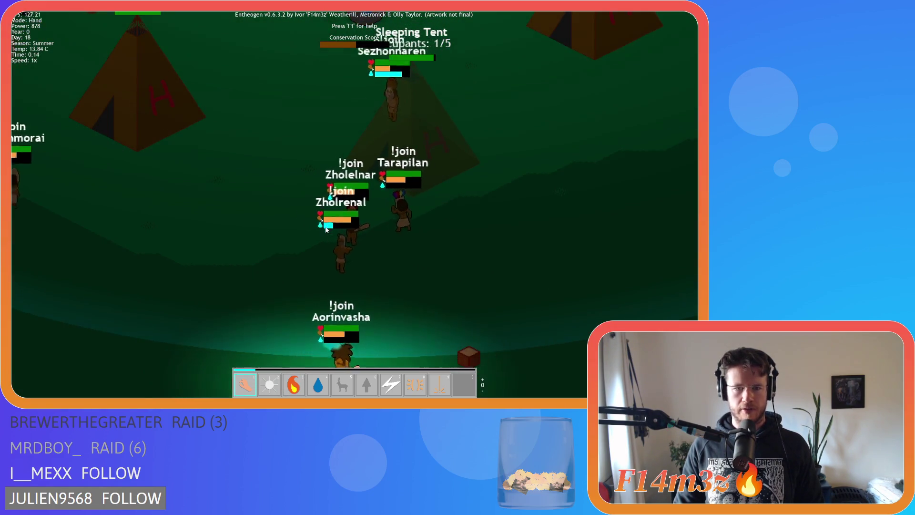
{"action": "key", "text": "w"}
{"action": "key", "text": "a"}
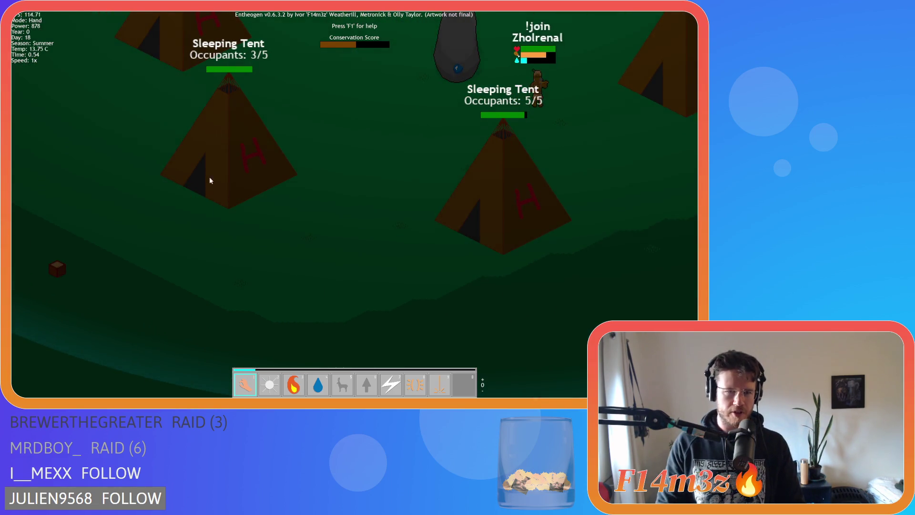
{"action": "key", "text": "w"}
{"action": "key", "text": "a"}
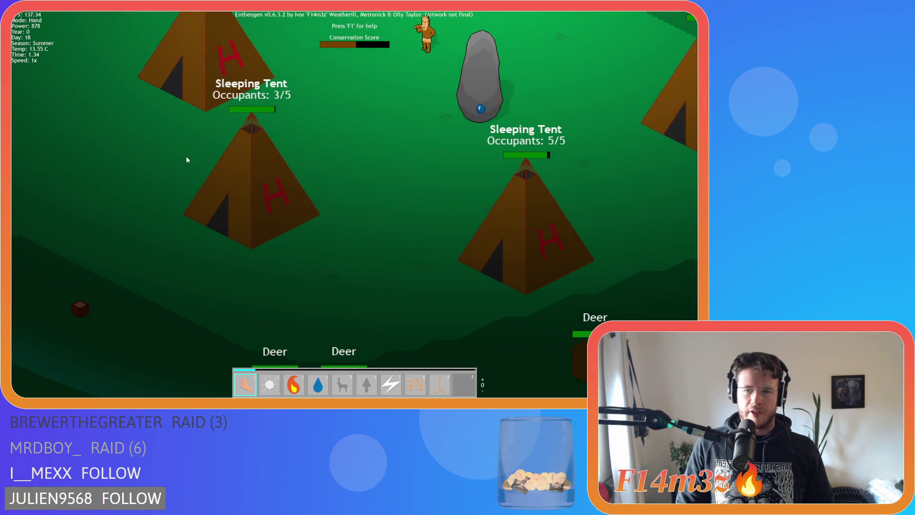
- Pan around the storage tent, the deer, and the campfire and drum
{"action": "key", "text": "w"}
{"action": "key", "text": "d"}
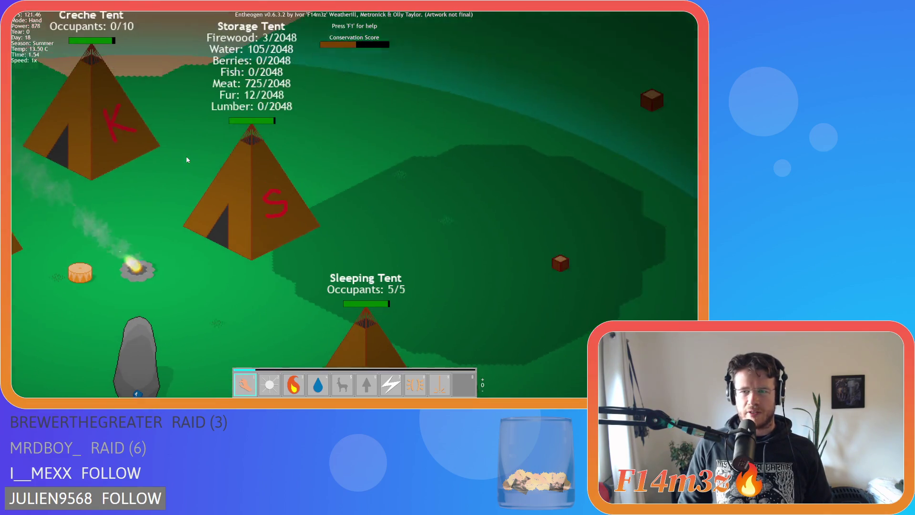
{"action": "key", "text": "s"}
{"action": "key", "text": "a"}
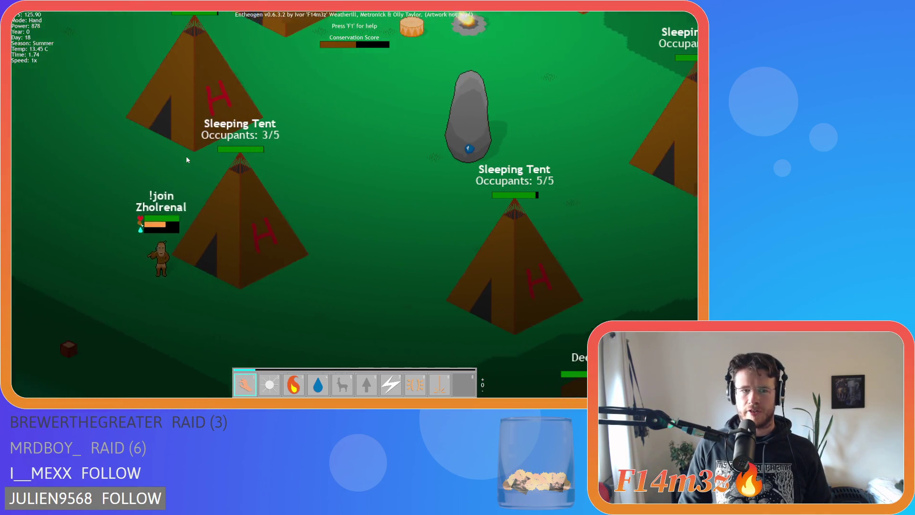
{"action": "key", "text": "s"}
{"action": "key", "text": "d"}
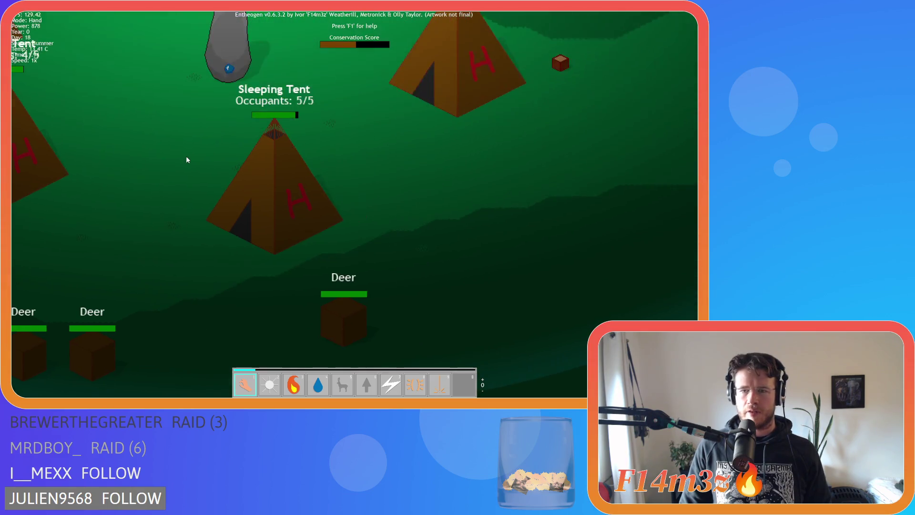
{"action": "key", "text": "w"}
{"action": "key", "text": "w"}
{"action": "key", "text": "a"}
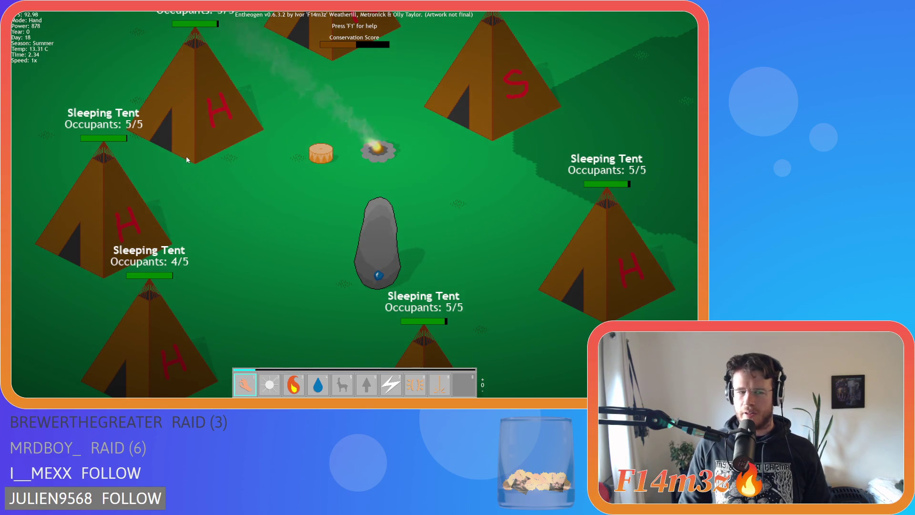
{"action": "key", "text": "s"}
{"action": "key", "text": "d"}
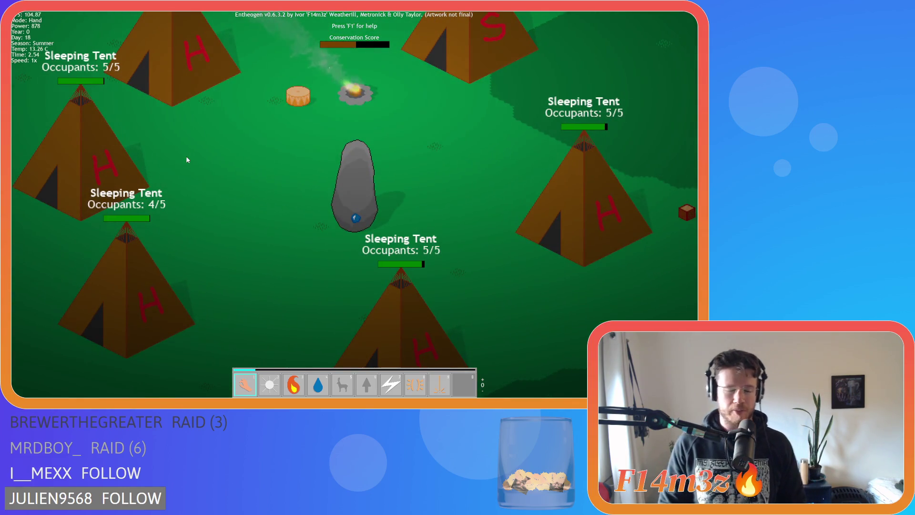
- Quit the game with Escape and confirm with Y
{"action": "key", "text": "s"}
{"action": "key", "text": "d"}
{"action": "key", "text": "Escape"}
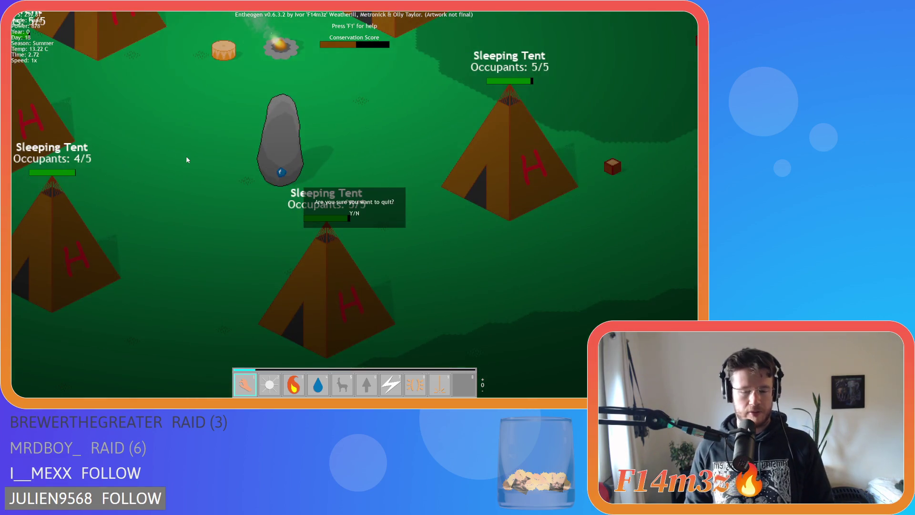
{"action": "key", "text": "y"}
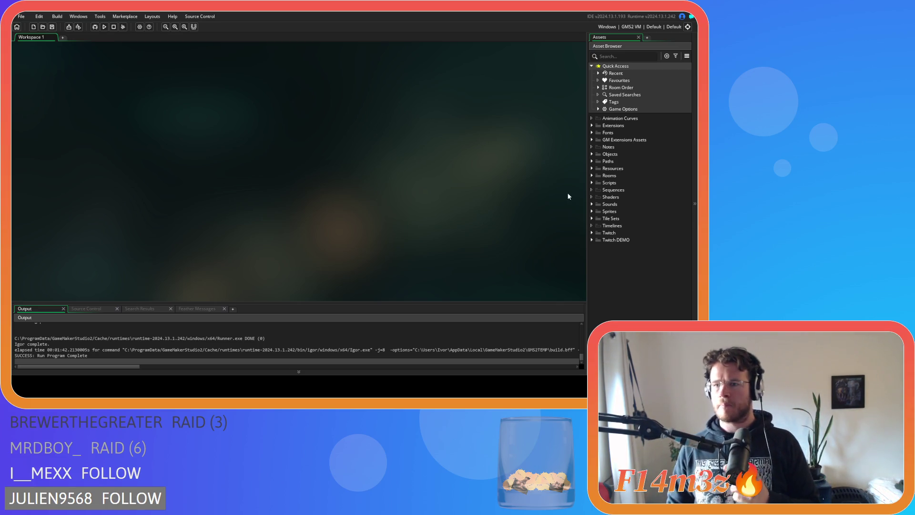
- Expand the Sprites folder in the Asset Browser to list its subfolders
{"action": "left_click", "coordinate": [591, 212]}
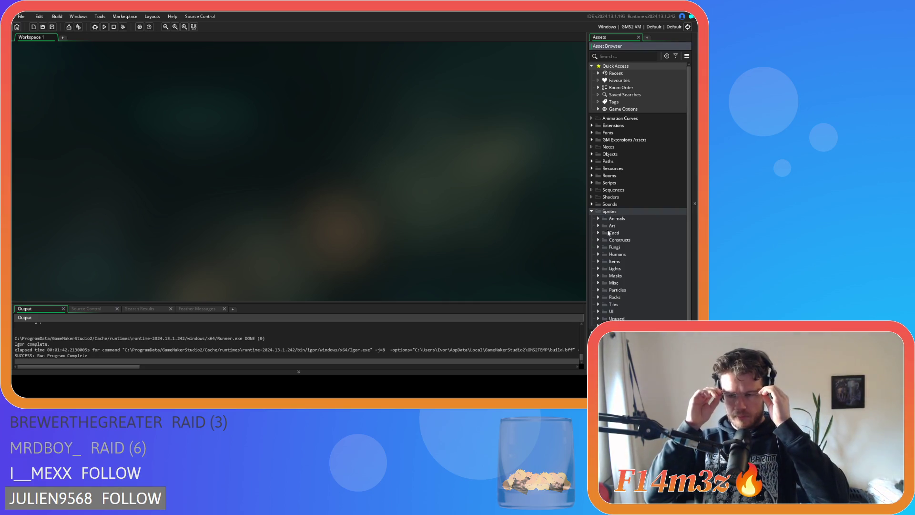
{"action": "scroll", "coordinate": [611, 302], "scroll_direction": "down", "scroll_amount": 1}
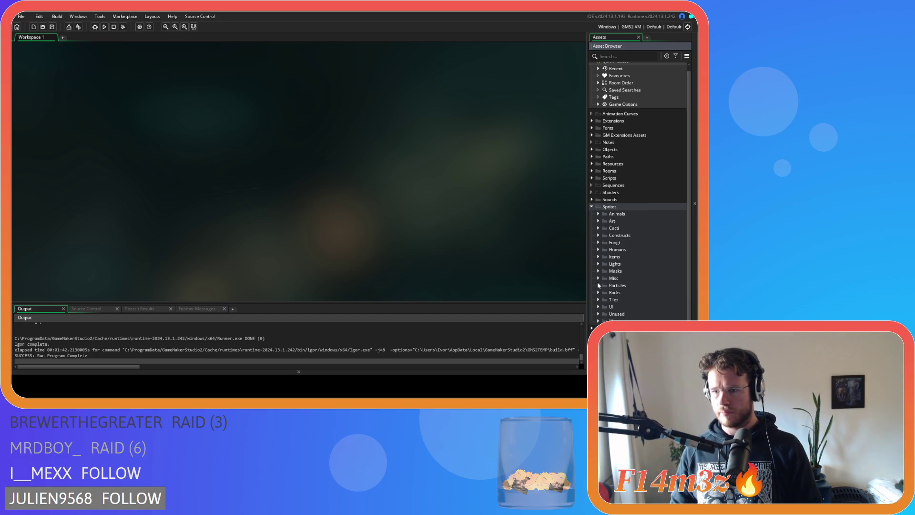
- Open sp_breeder from Sprites › Humans › Isometric, briefly entering and leaving its image editor
{"action": "left_click", "coordinate": [599, 250]}
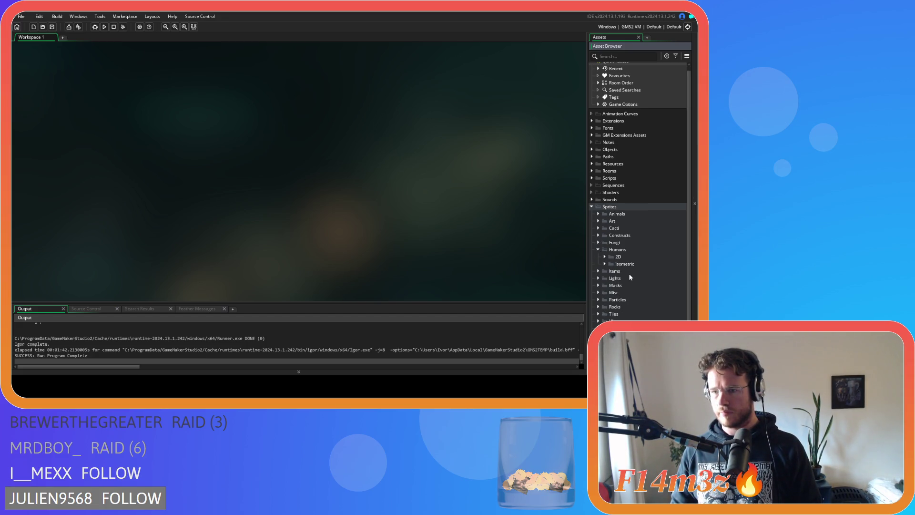
{"action": "left_click", "coordinate": [604, 263]}
{"action": "scroll", "coordinate": [653, 227], "scroll_direction": "down", "scroll_amount": 3}
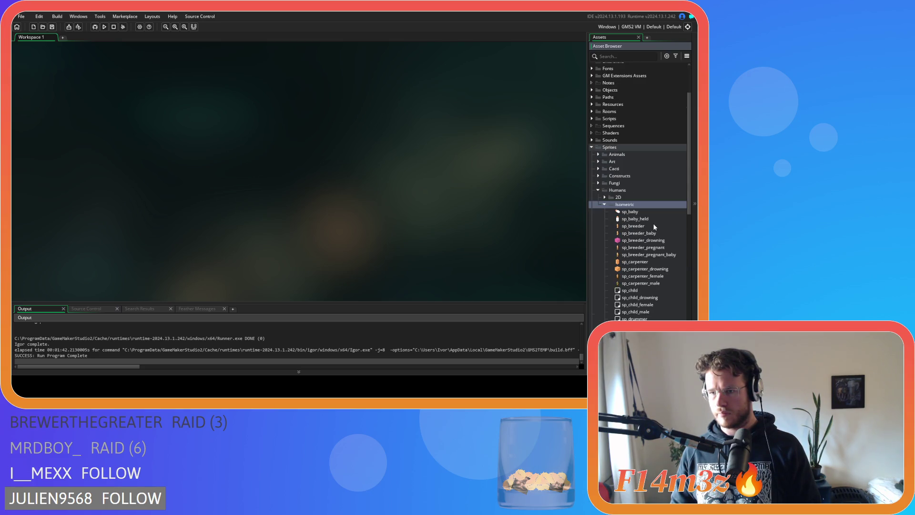
{"action": "left_click", "coordinate": [648, 228]}
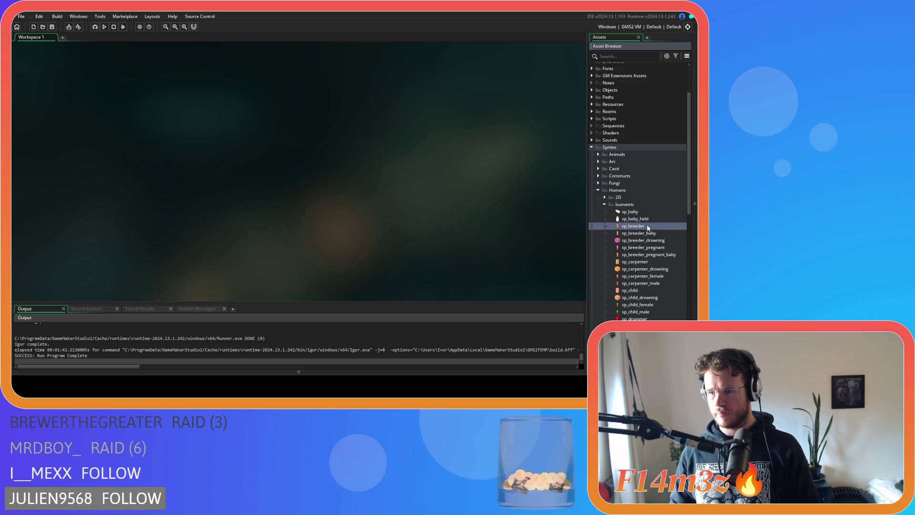
{"action": "double_click", "coordinate": [647, 228]}
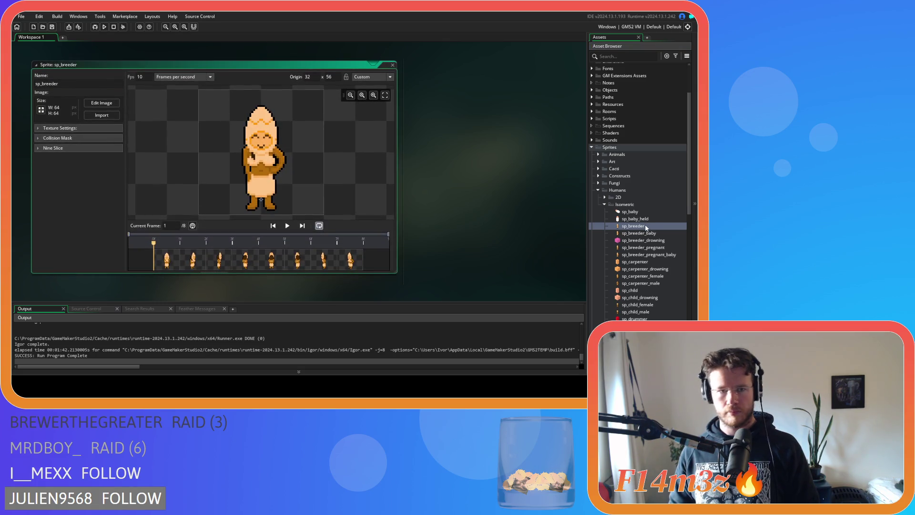
{"action": "left_click", "coordinate": [102, 103]}
{"action": "left_click", "coordinate": [97, 37]}
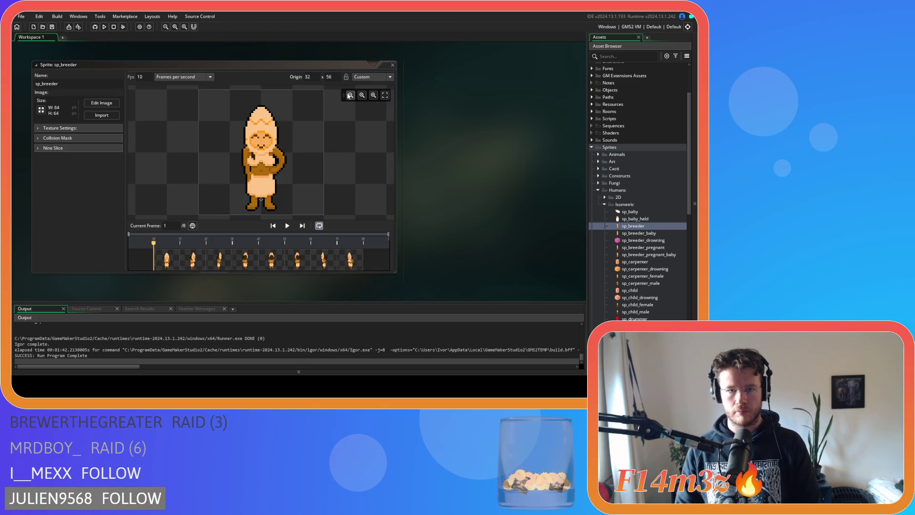
- Open sp_breeder's back-view frame 5 for pixel editing and turn on a 1 × 1 grid
{"action": "left_click", "coordinate": [102, 103]}
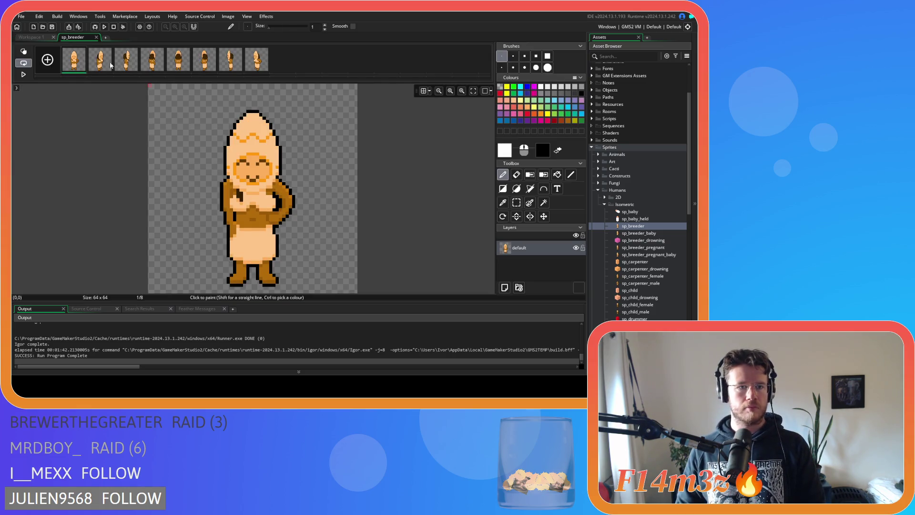
{"action": "left_click", "coordinate": [155, 69]}
{"action": "left_click", "coordinate": [179, 62]}
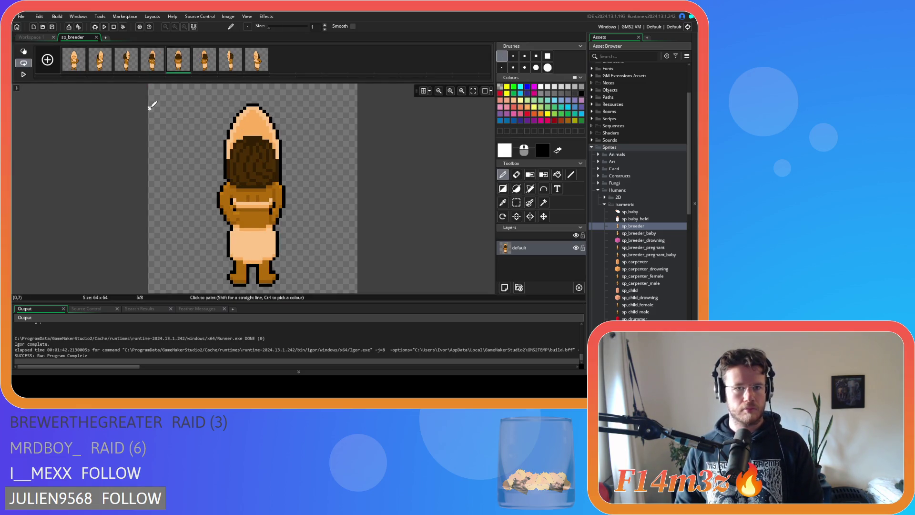
{"action": "left_click", "coordinate": [427, 92]}
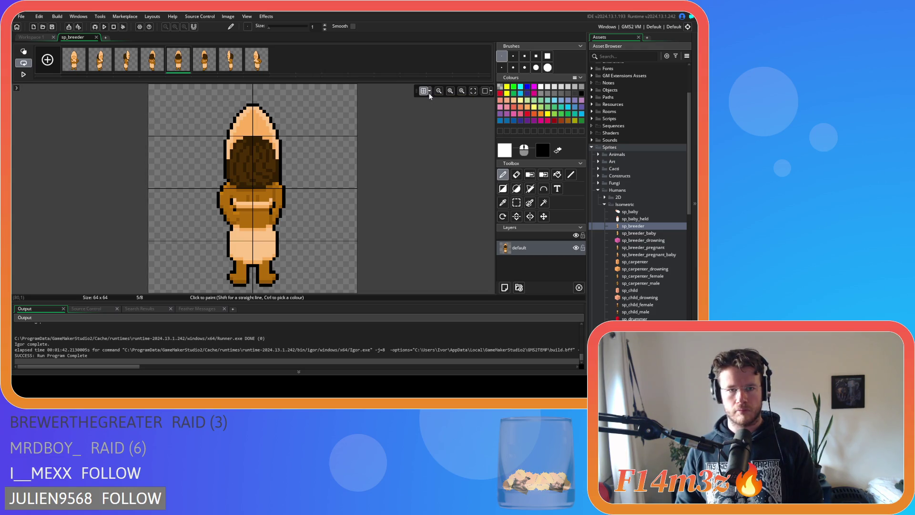
{"action": "left_click", "coordinate": [430, 91]}
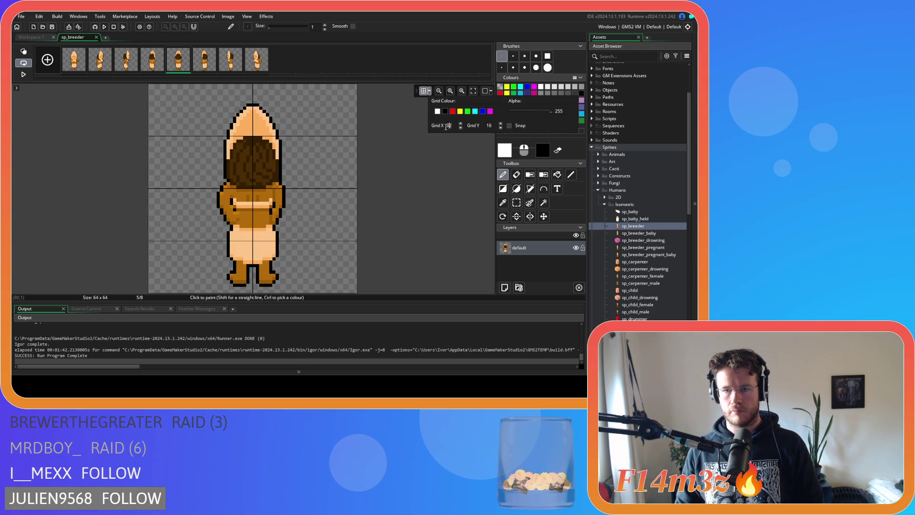
{"action": "type", "text": "1"}
{"action": "double_click", "coordinate": [490, 125]}
{"action": "type", "text": "1"}
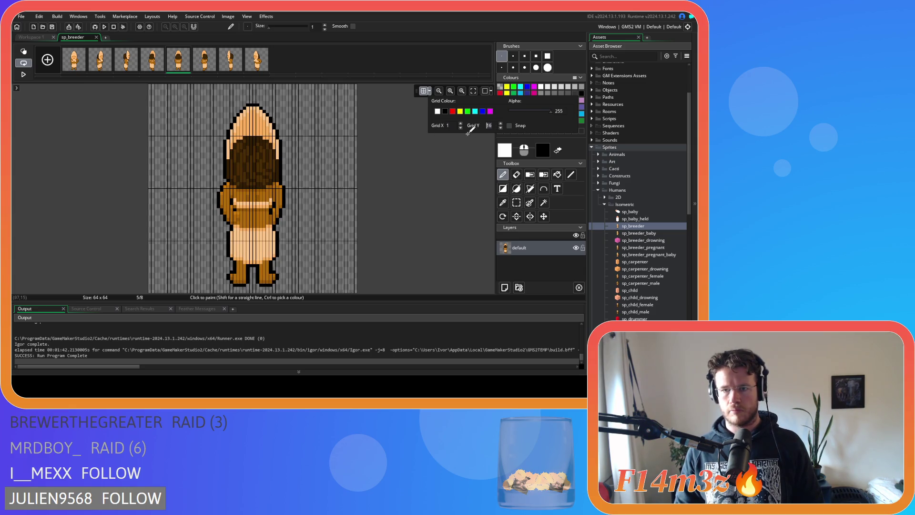
{"action": "left_click", "coordinate": [429, 91]}
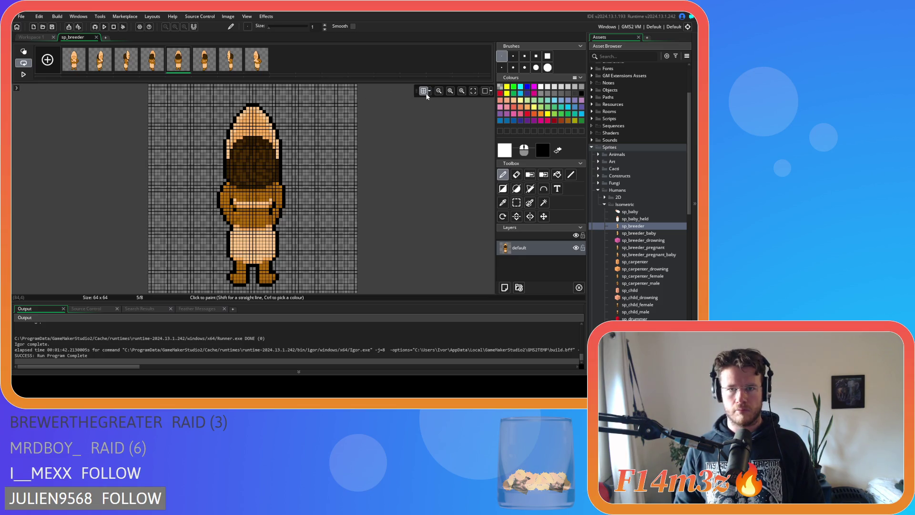
- Change the grid spacing to 4 × 4, then settle on 2 × 2
{"action": "left_click", "coordinate": [430, 91]}
{"action": "double_click", "coordinate": [451, 126]}
{"action": "type", "text": "4"}
{"action": "double_click", "coordinate": [488, 125]}
{"action": "type", "text": "4"}
{"action": "double_click", "coordinate": [442, 127]}
{"action": "type", "text": "2"}
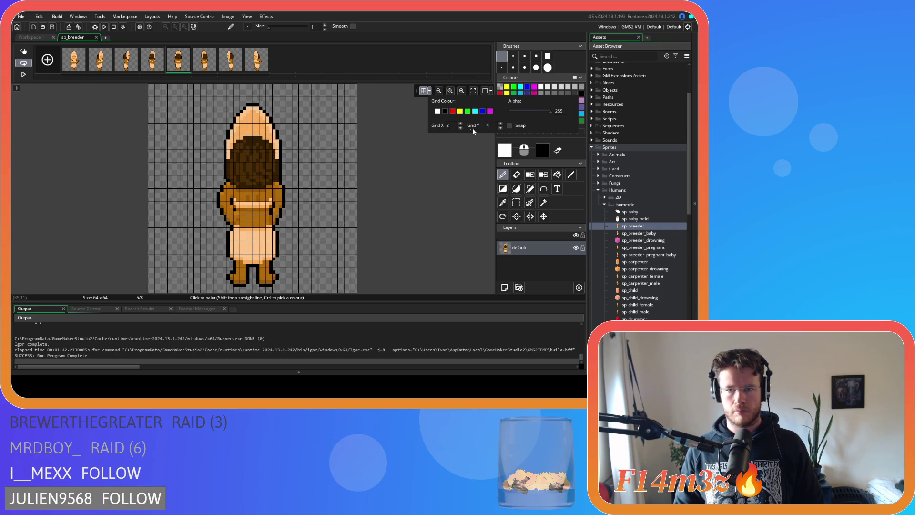
{"action": "double_click", "coordinate": [489, 126]}
{"action": "type", "text": "2"}
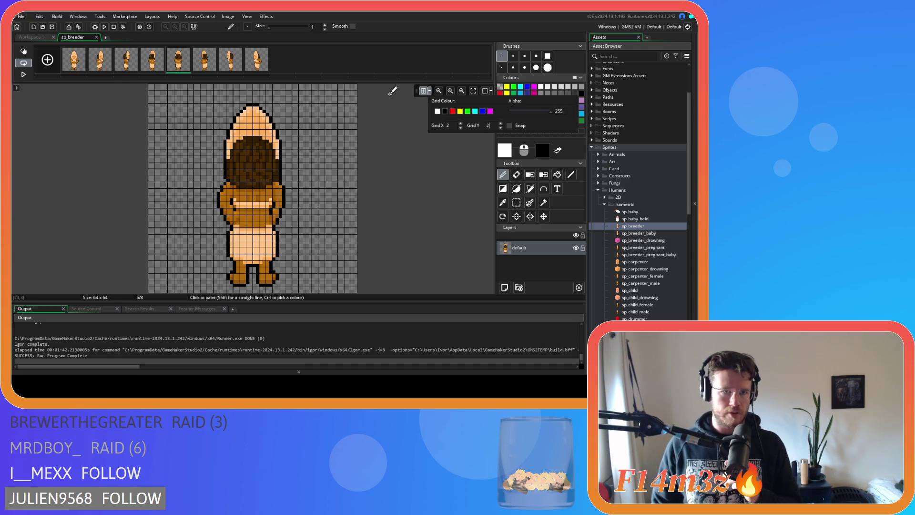
{"action": "left_click", "coordinate": [425, 91]}
- Step from frames 3 and 4 forward to the last sp_breeder frame
{"action": "left_click", "coordinate": [153, 59]}
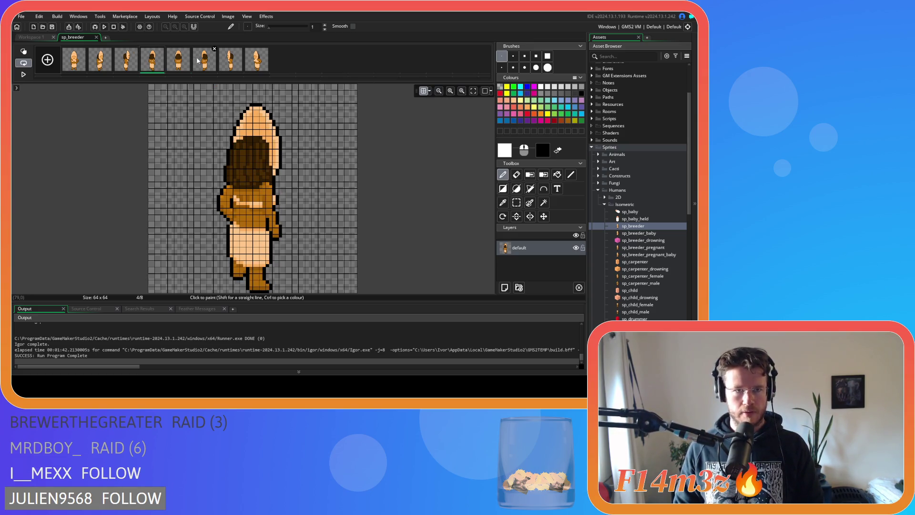
{"action": "left_click", "coordinate": [135, 62]}
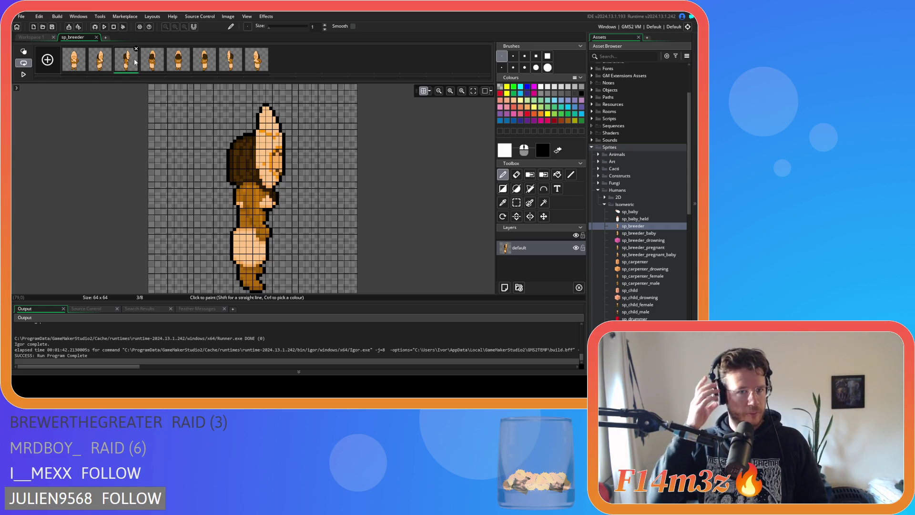
{"action": "scroll", "coordinate": [162, 110], "scroll_direction": "up", "scroll_amount": 2}
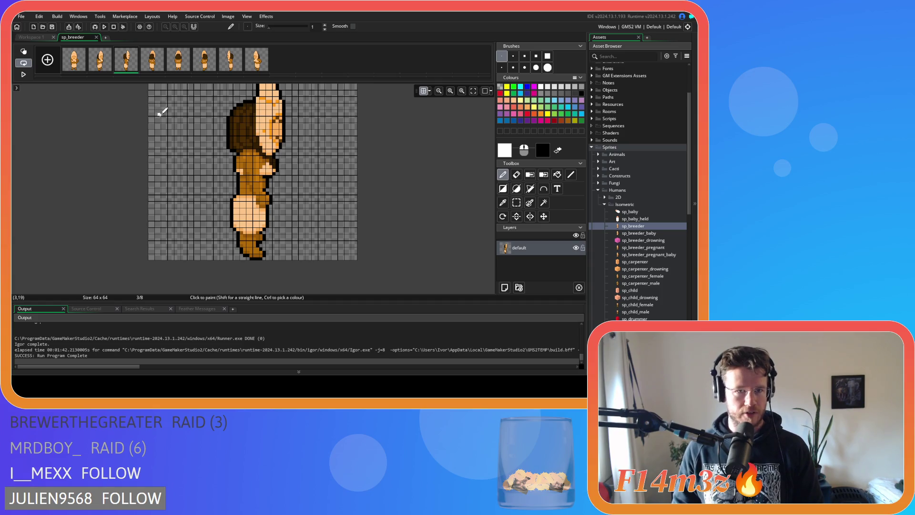
{"action": "key", "text": "Right"}
{"action": "key", "text": "Right"}
{"action": "key", "text": "Right"}
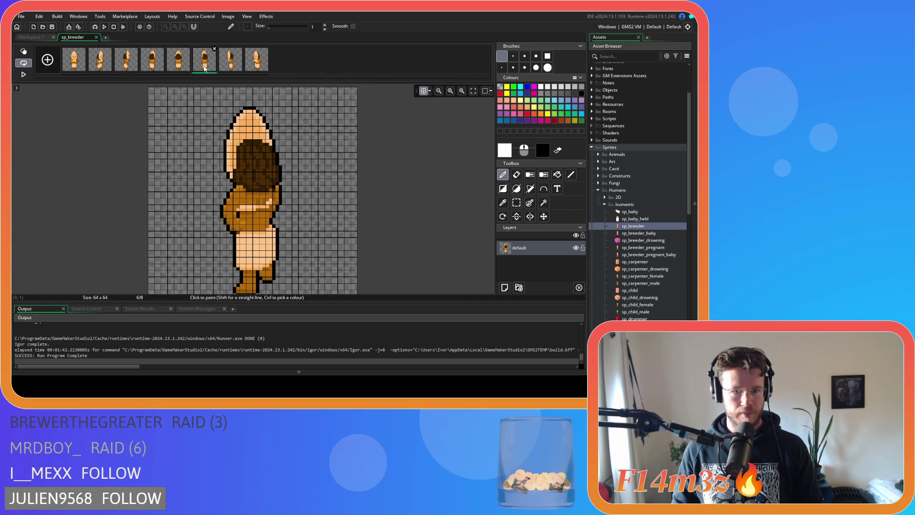
{"action": "scroll", "coordinate": [241, 135], "scroll_direction": "down", "scroll_amount": 3}
{"action": "key", "text": "Right"}
{"action": "key", "text": "Right"}
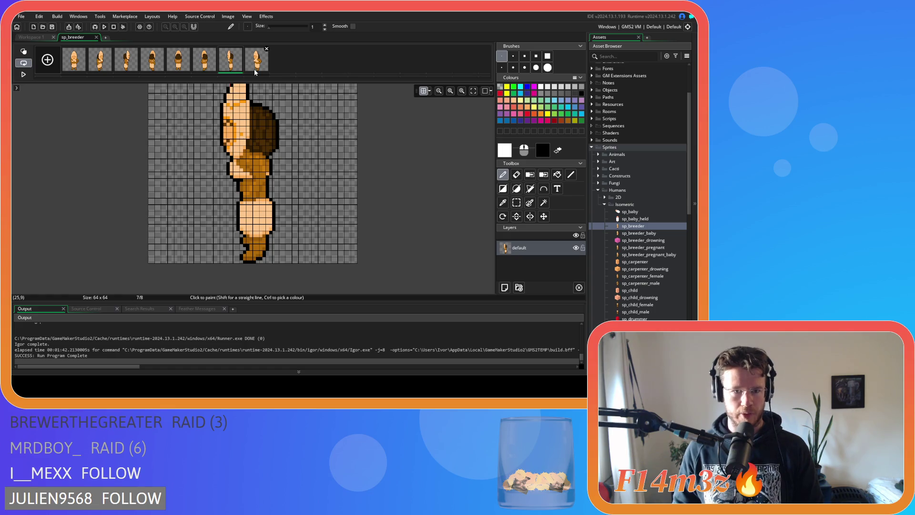
- Step back through every frame to the first front-facing frame
{"action": "left_click", "coordinate": [226, 70]}
{"action": "left_click", "coordinate": [204, 69]}
{"action": "left_click", "coordinate": [179, 68]}
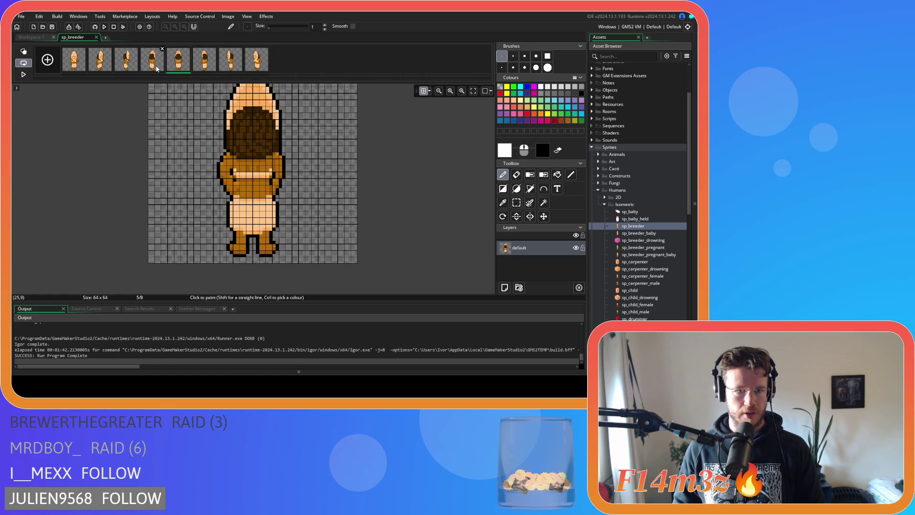
{"action": "left_click", "coordinate": [154, 69]}
{"action": "left_click", "coordinate": [127, 67]}
{"action": "left_click", "coordinate": [101, 68]}
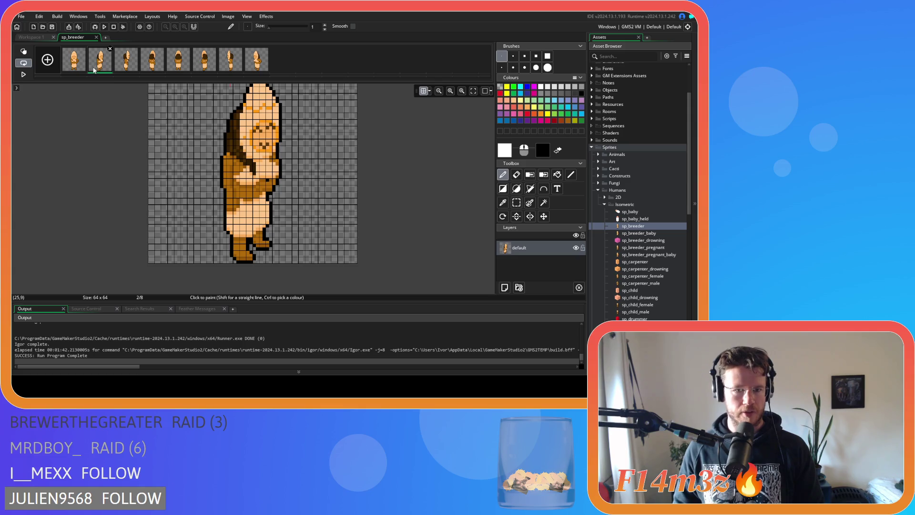
{"action": "left_click", "coordinate": [82, 71]}
- Check the grid options, view back-facing frame 5, and close the pixel editor
{"action": "scroll", "coordinate": [205, 133], "scroll_direction": "up", "scroll_amount": 5}
{"action": "scroll", "coordinate": [191, 105], "scroll_direction": "down", "scroll_amount": 2}
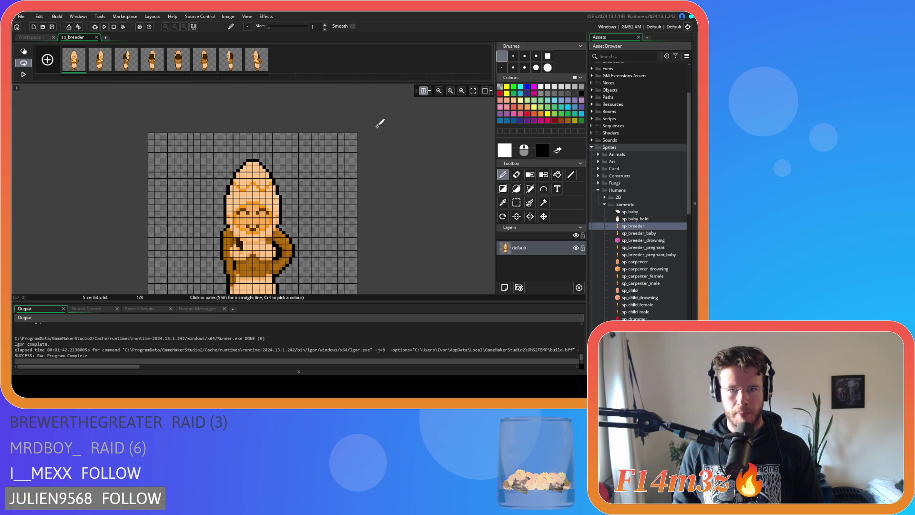
{"action": "left_click", "coordinate": [431, 91]}
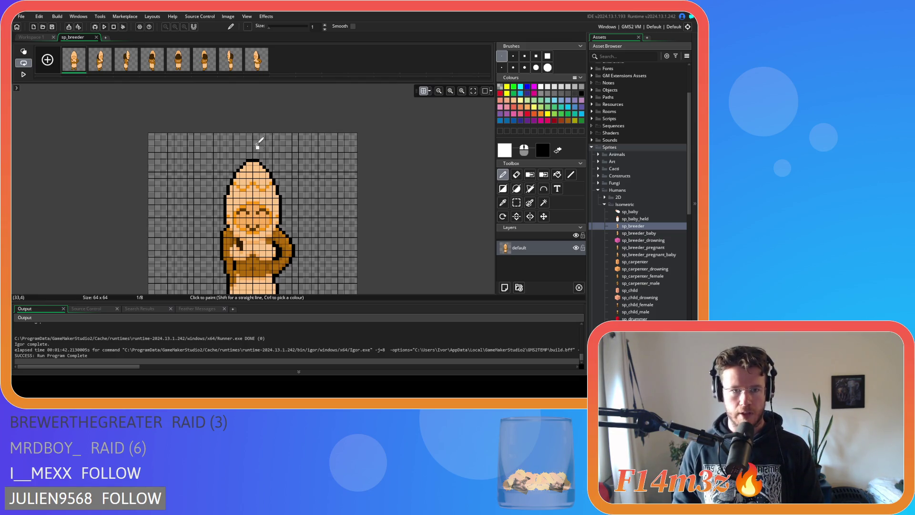
{"action": "left_click", "coordinate": [186, 51]}
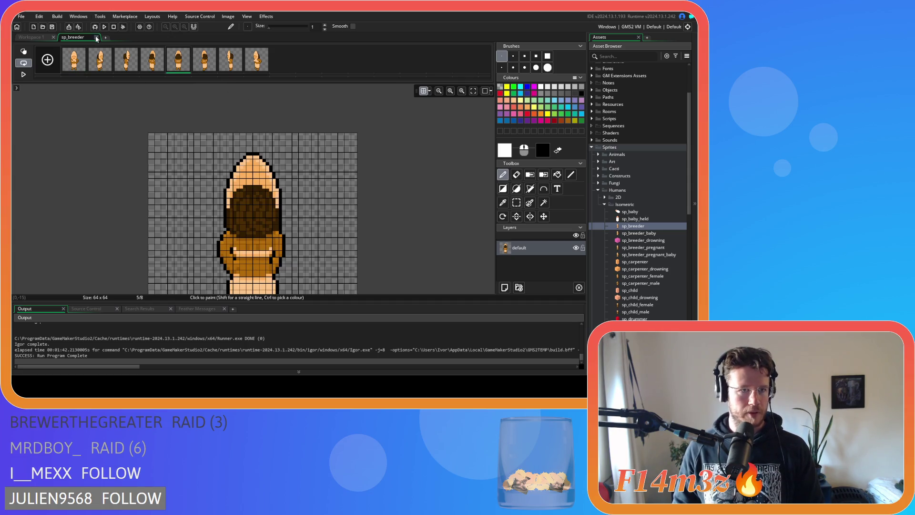
{"action": "left_click", "coordinate": [97, 37]}
- Resize the sp_breeder canvas to 64 × 58 and check the frames afterwards
{"action": "left_click", "coordinate": [40, 111]}
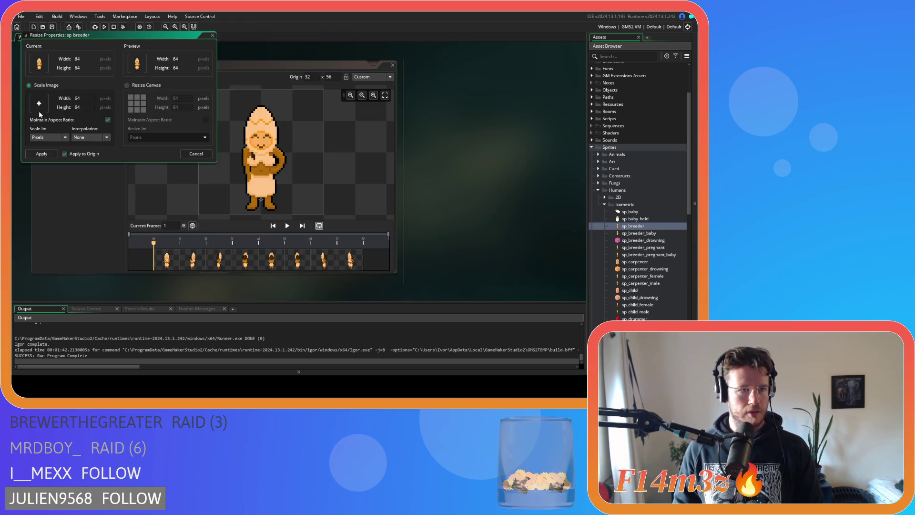
{"action": "left_click", "coordinate": [127, 85]}
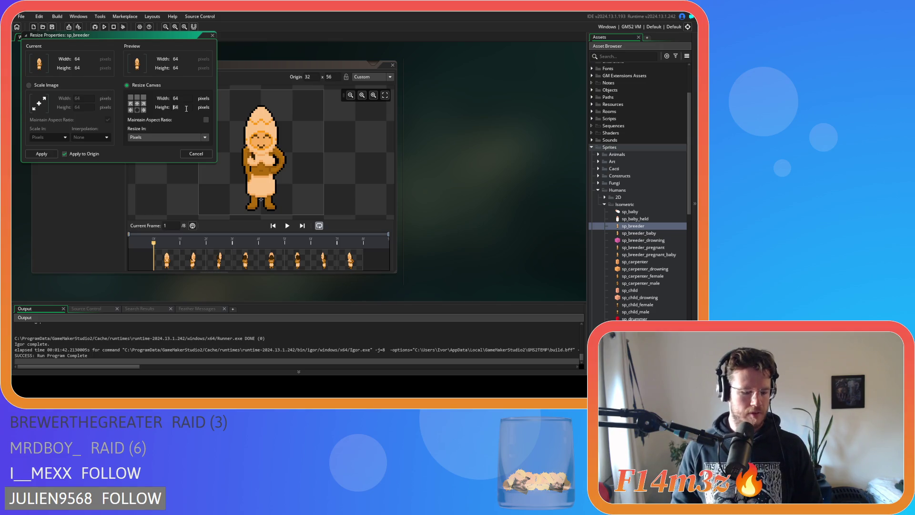
{"action": "type", "text": "58"}
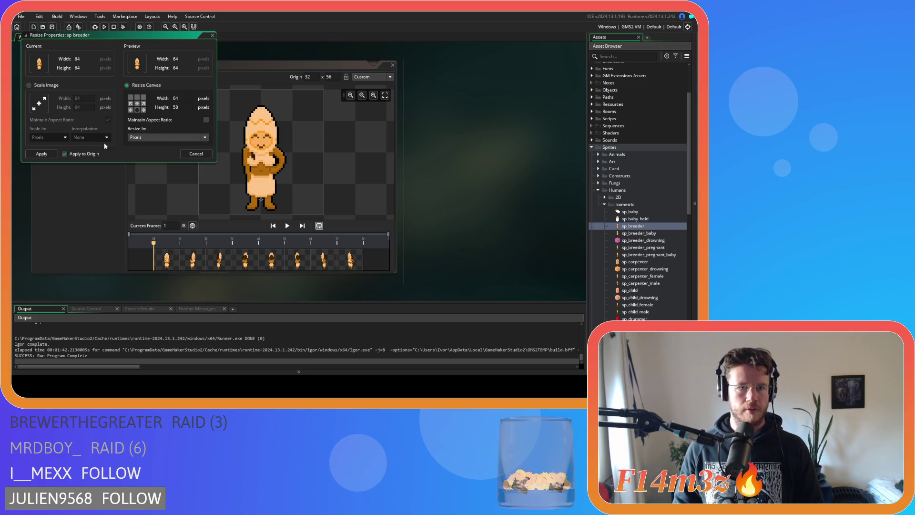
{"action": "left_click", "coordinate": [47, 154]}
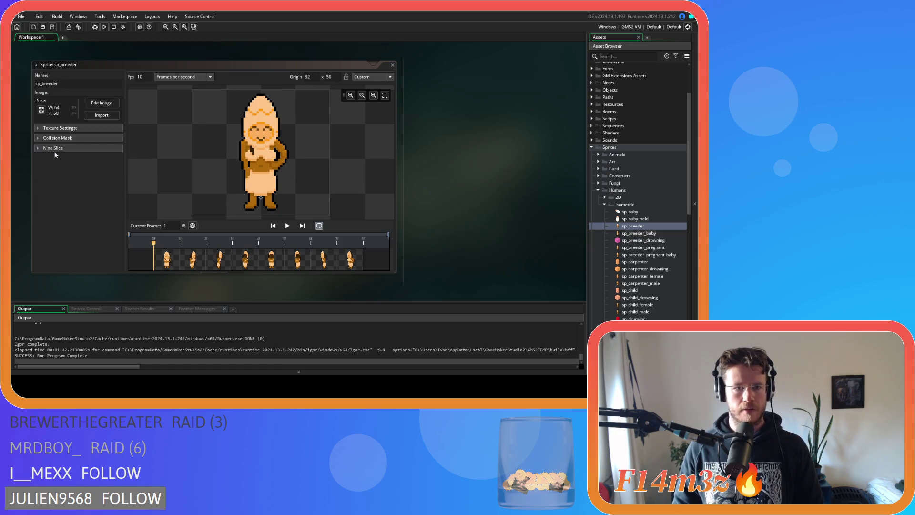
{"action": "left_click", "coordinate": [273, 264]}
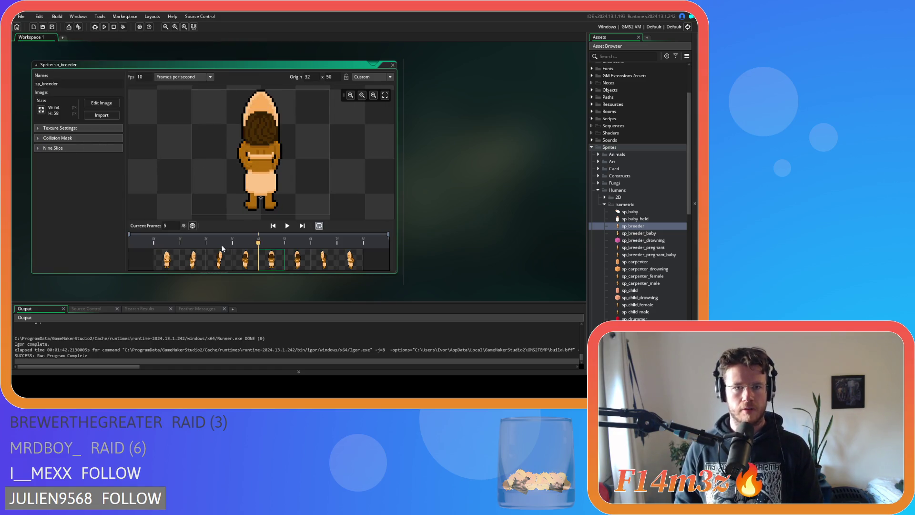
{"action": "left_click", "coordinate": [218, 264]}
{"action": "left_click", "coordinate": [238, 262]}
{"action": "left_click", "coordinate": [173, 262]}
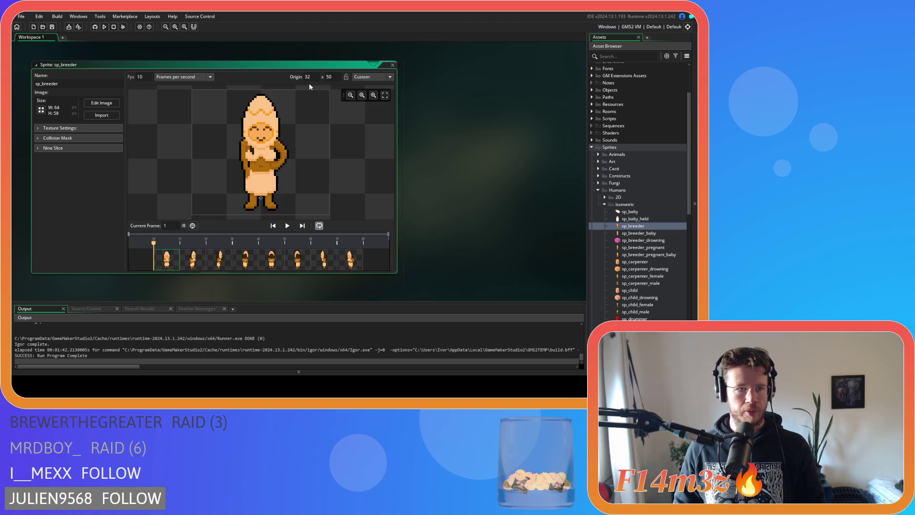
- Try origin Y 58, revert it to 50, and close the sprite
{"action": "left_click", "coordinate": [333, 79]}
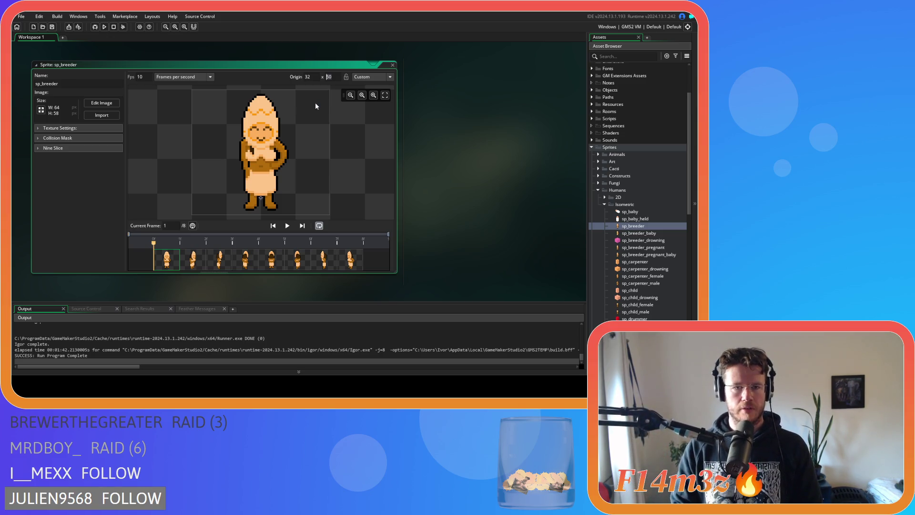
{"action": "type", "text": "58"}
{"action": "key", "text": "Return"}
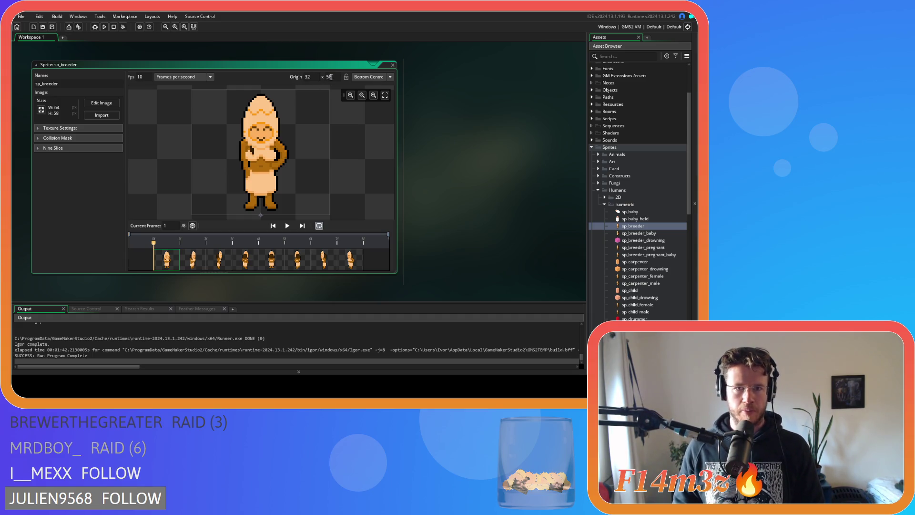
{"action": "key", "text": "BackSpace"}
{"action": "type", "text": "0"}
{"action": "left_click", "coordinate": [319, 77]}
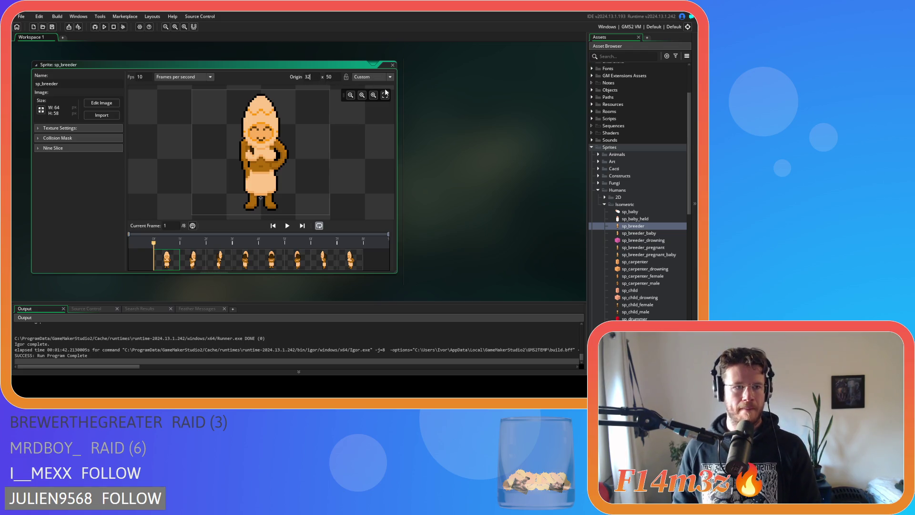
{"action": "left_click", "coordinate": [393, 67]}
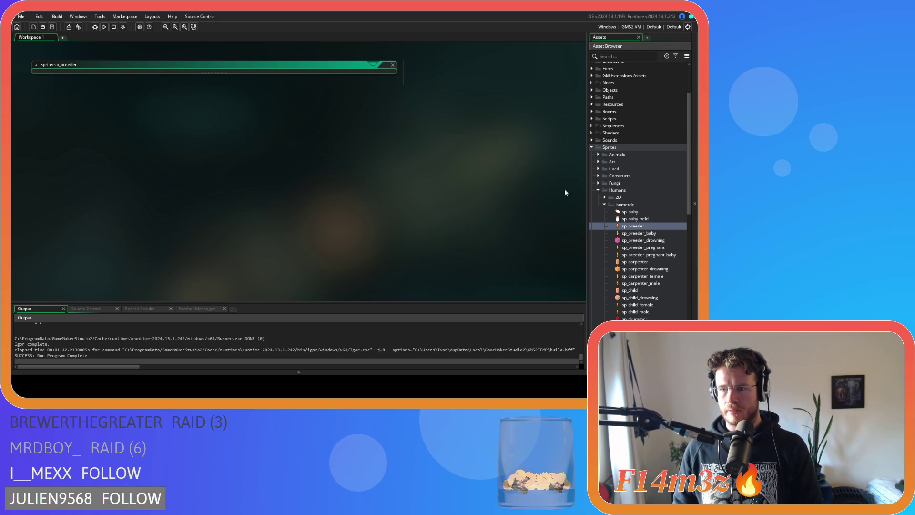
- Open sp_breeder_baby and inspect its back-facing frame 5 in the image editor
{"action": "double_click", "coordinate": [631, 236]}
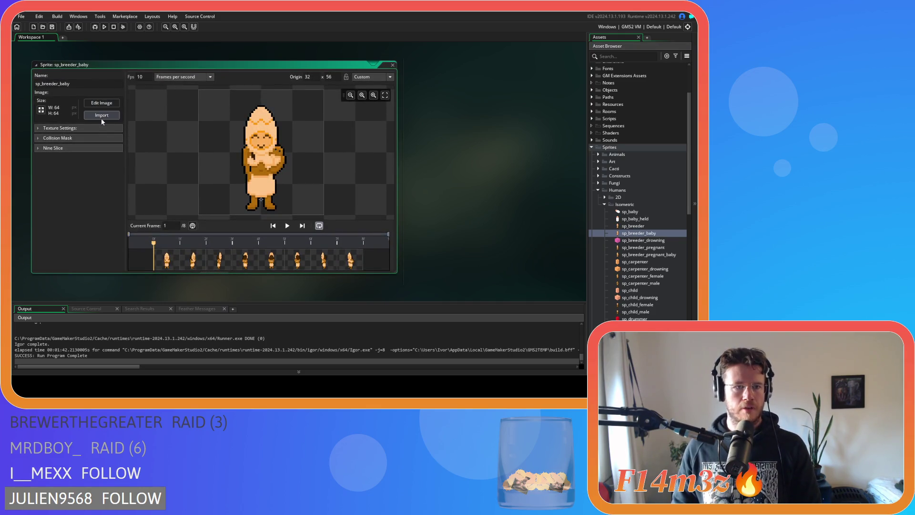
{"action": "left_click", "coordinate": [266, 266]}
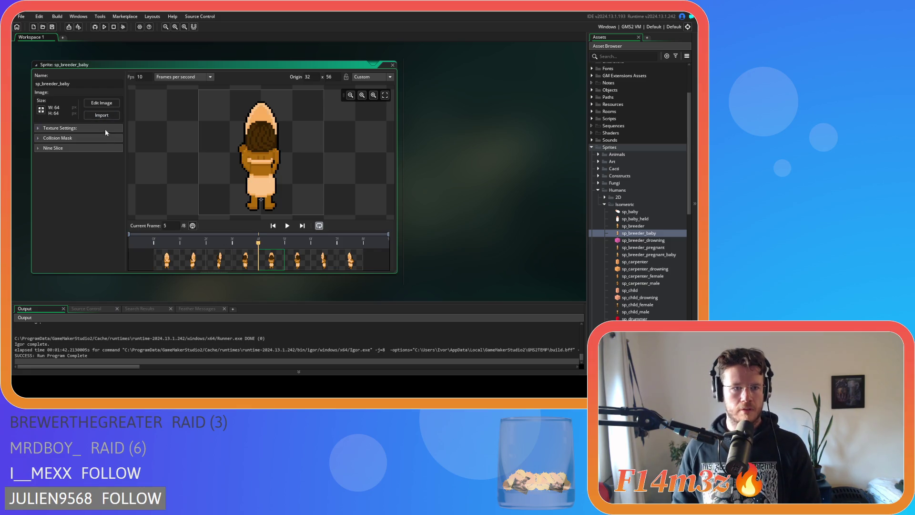
{"action": "left_click", "coordinate": [99, 103]}
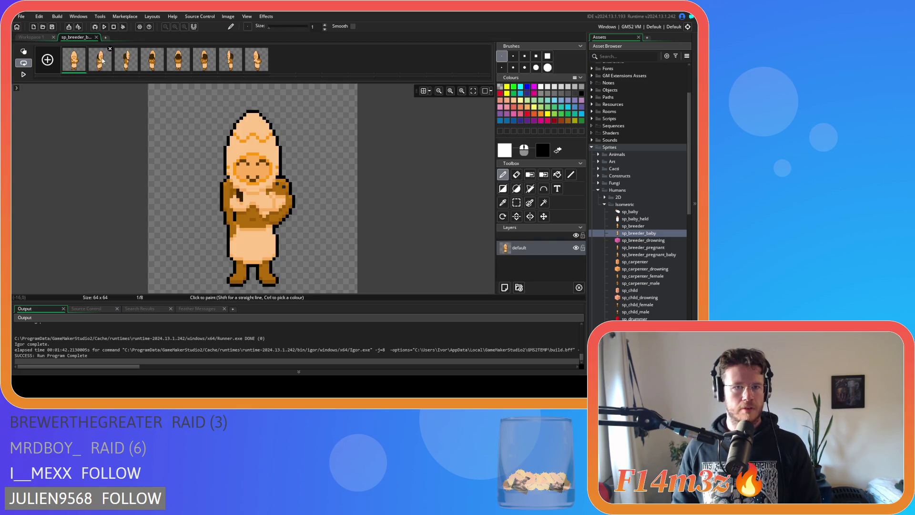
{"action": "left_click", "coordinate": [96, 37]}
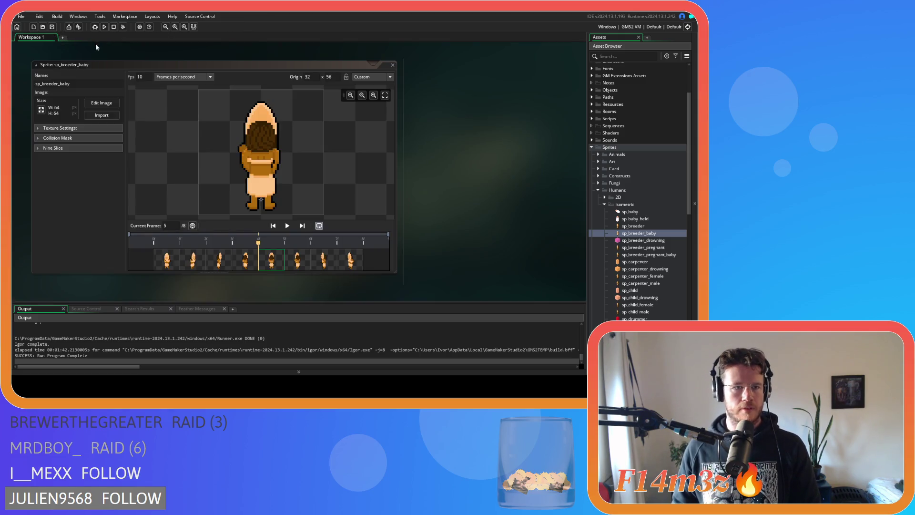
- Crop the canvas to 64×58 anchored bottom-centre, origin 32, 50, then close the sprite
{"action": "left_click", "coordinate": [41, 110]}
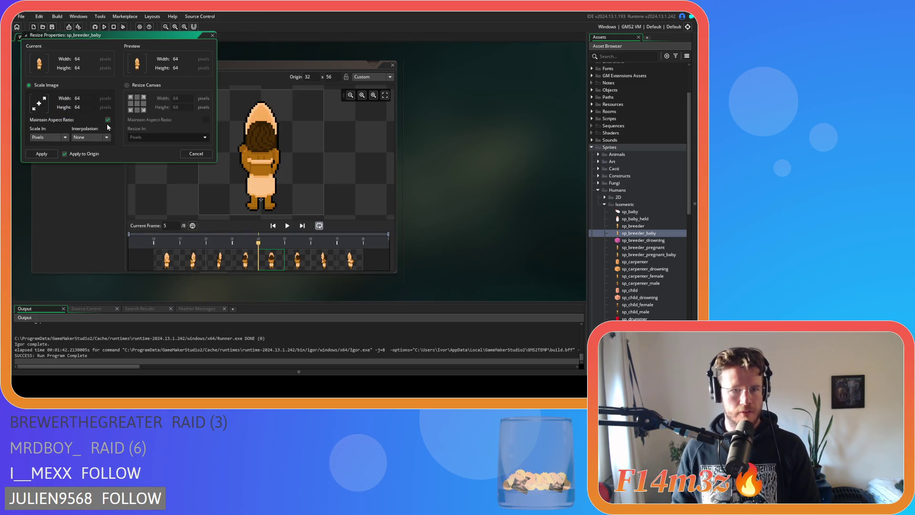
{"action": "left_click", "coordinate": [138, 87]}
{"action": "left_click", "coordinate": [137, 110]}
{"action": "left_click", "coordinate": [179, 108]}
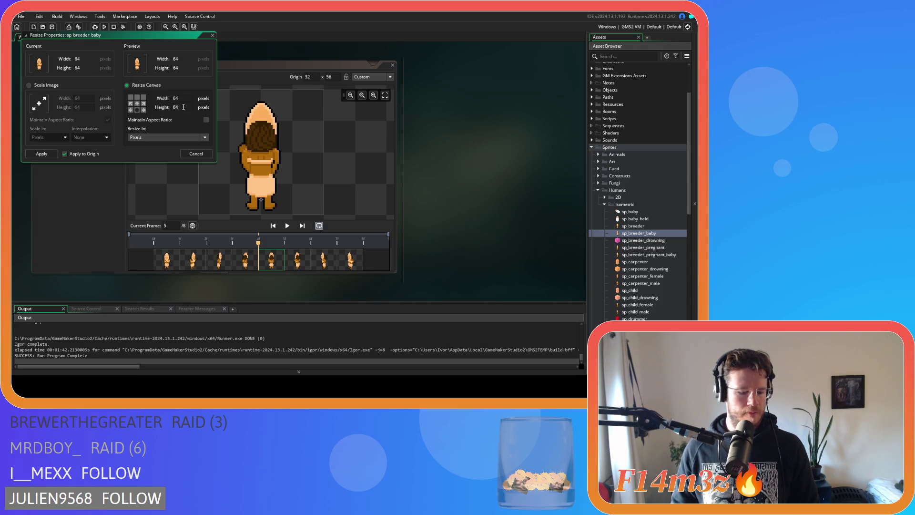
{"action": "key", "text": "BackSpace"}
{"action": "key", "text": "BackSpace"}
{"action": "type", "text": "58"}
{"action": "left_click", "coordinate": [42, 154]}
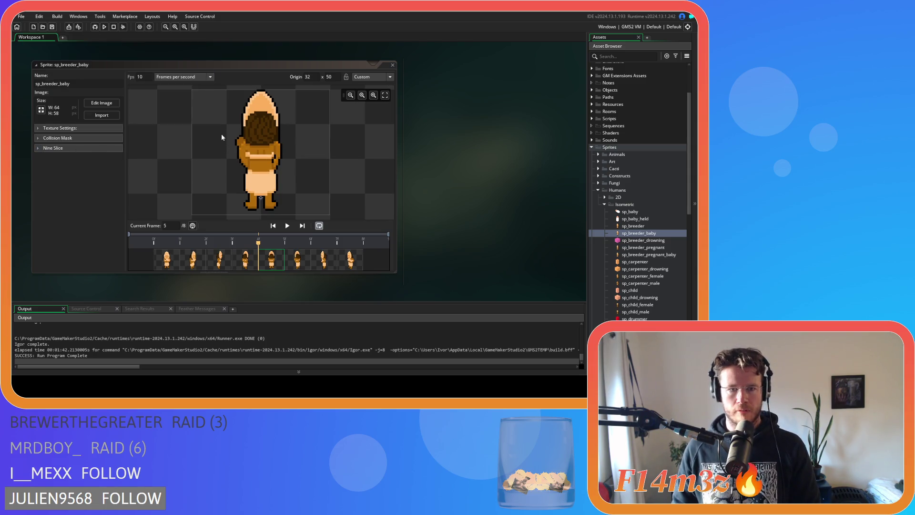
{"action": "left_click", "coordinate": [168, 261]}
{"action": "left_click", "coordinate": [392, 65]}
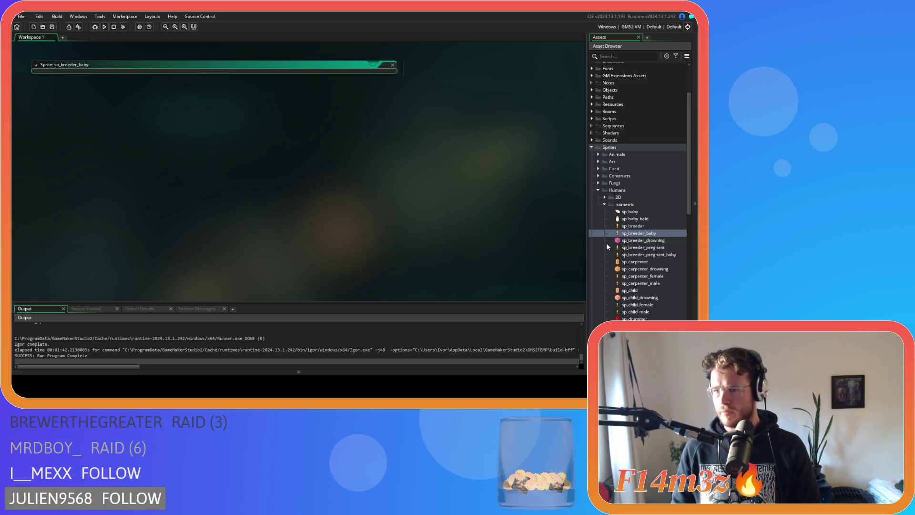
- Open sp_breeder_pregnant, check frame 5, crop its canvas height to 58 (64×58), and close it
{"action": "double_click", "coordinate": [660, 249]}
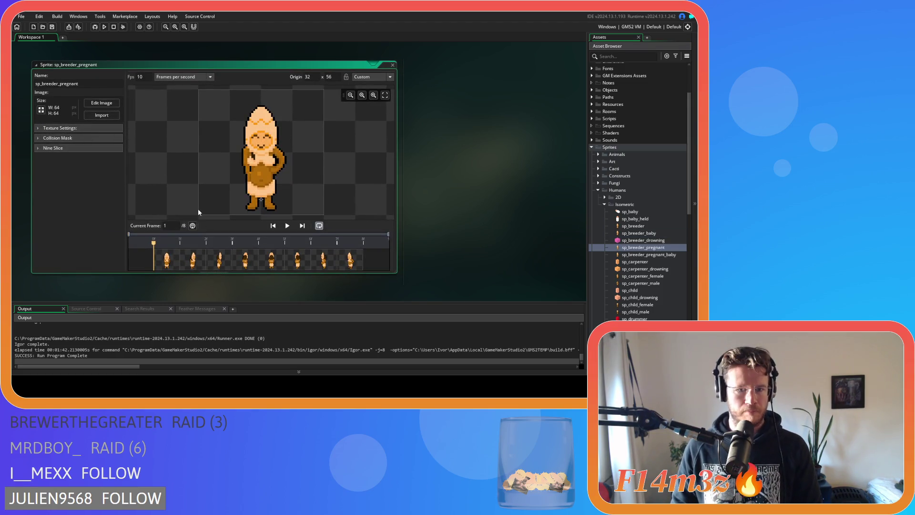
{"action": "left_click", "coordinate": [273, 260]}
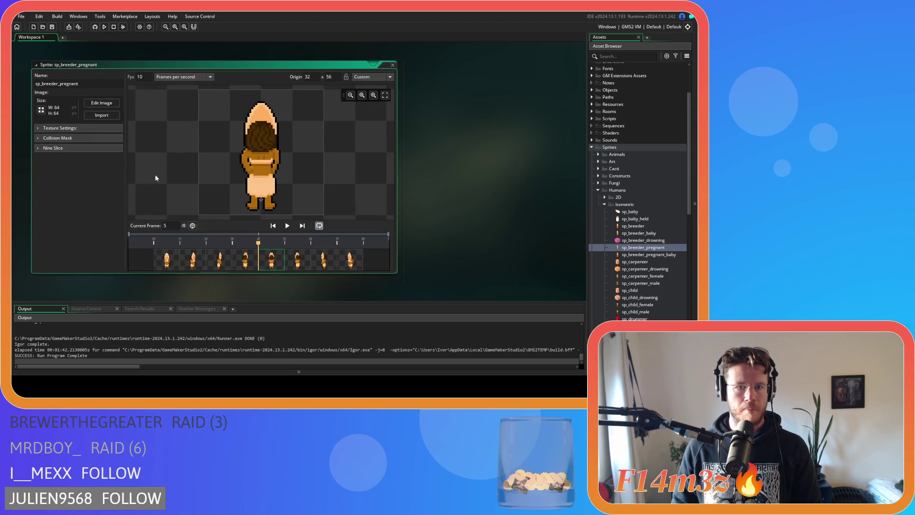
{"action": "left_click", "coordinate": [41, 110]}
{"action": "left_click", "coordinate": [127, 84]}
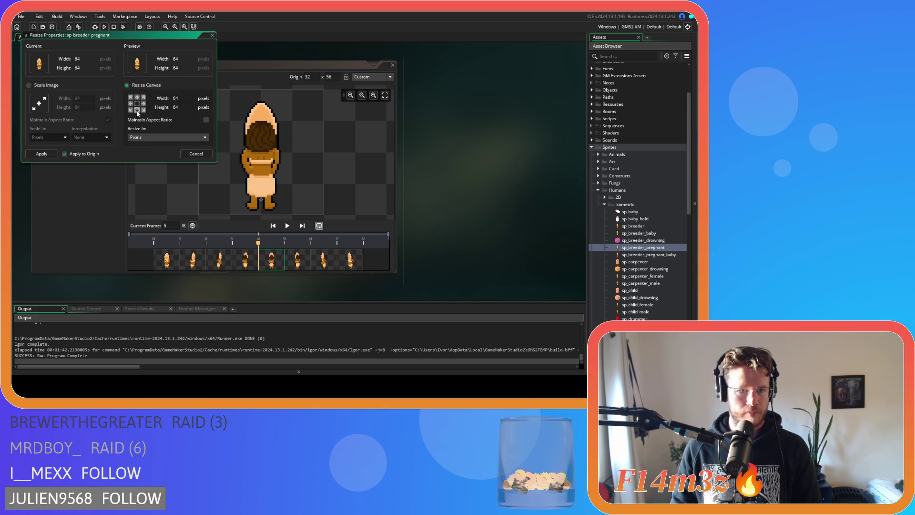
{"action": "double_click", "coordinate": [178, 106]}
{"action": "type", "text": "58"}
{"action": "left_click", "coordinate": [44, 153]}
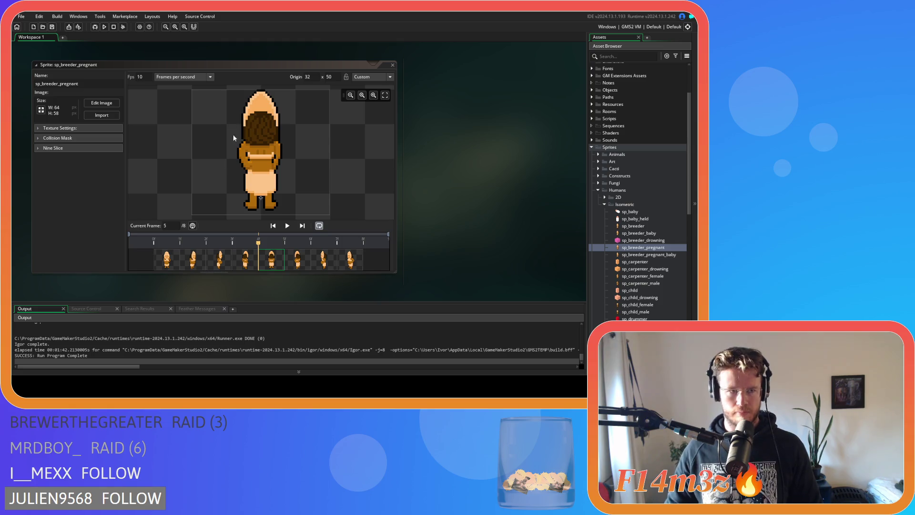
{"action": "left_click", "coordinate": [392, 65]}
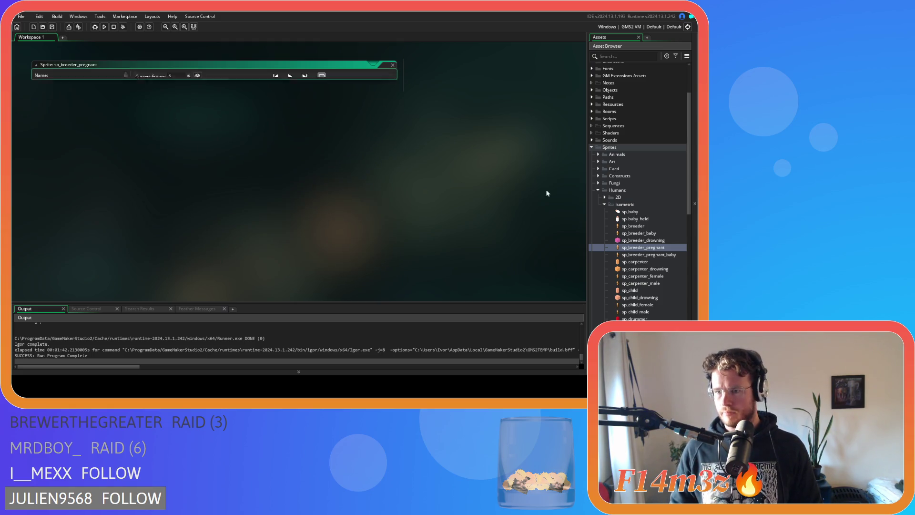
- Open sp_breeder_pregnant_baby and crop its canvas to 64×58, then undo the crop
{"action": "double_click", "coordinate": [646, 255]}
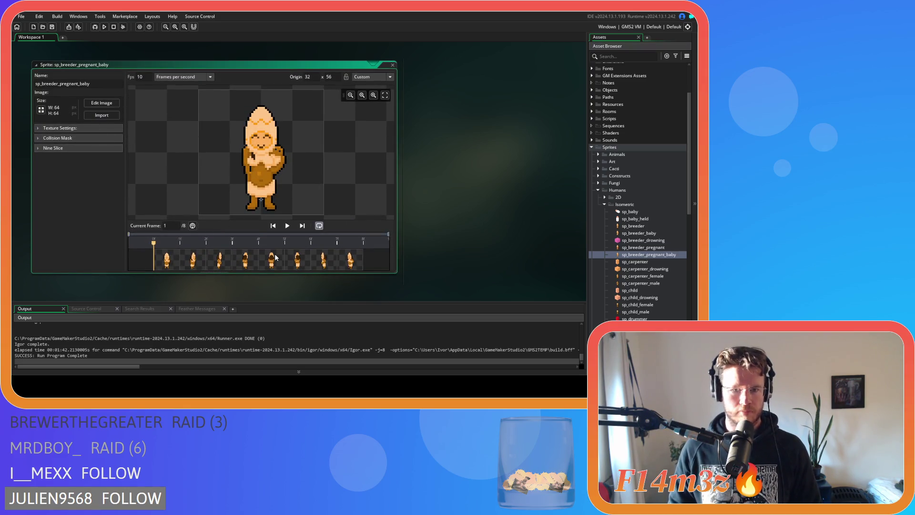
{"action": "left_click", "coordinate": [272, 258]}
{"action": "left_click", "coordinate": [41, 110]}
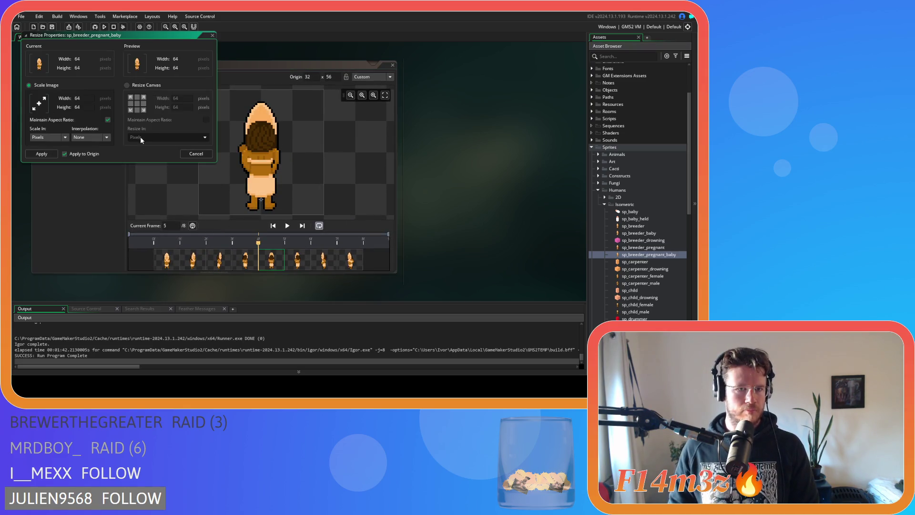
{"action": "left_click", "coordinate": [140, 86]}
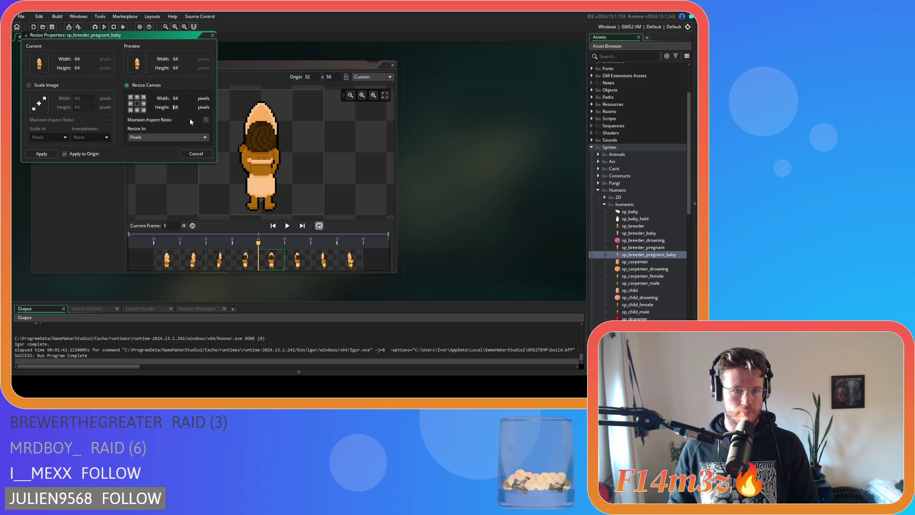
{"action": "left_click", "coordinate": [34, 155]}
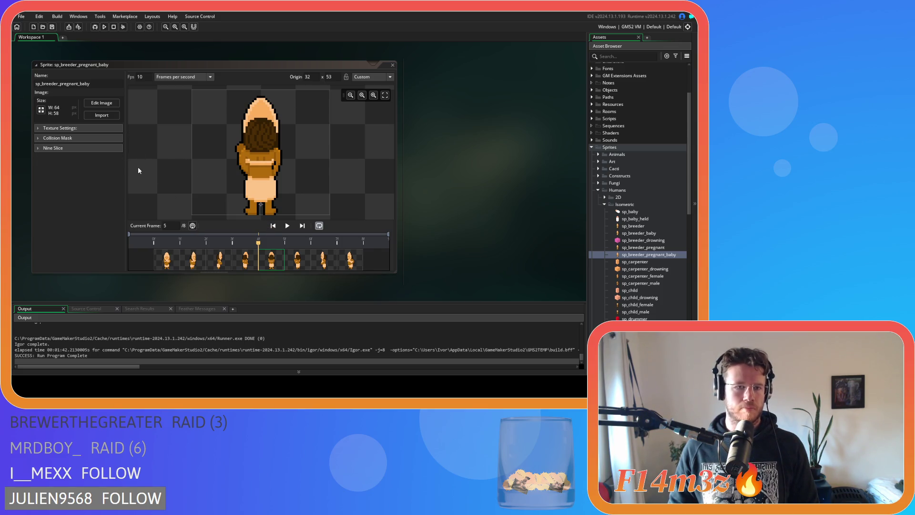
{"action": "key", "text": "ctrl+z"}
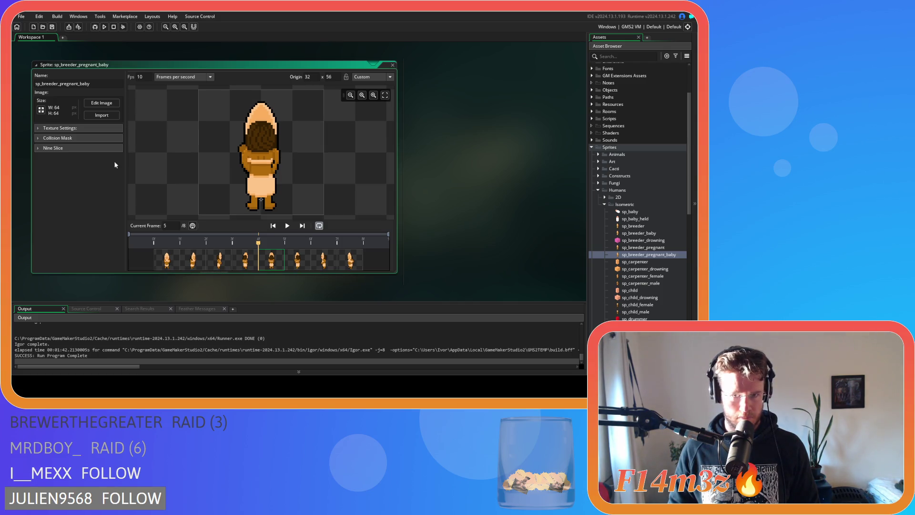
- Redo the 64×58 canvas crop, close the sprite, and open sp_carpenter_female
{"action": "left_click", "coordinate": [41, 109]}
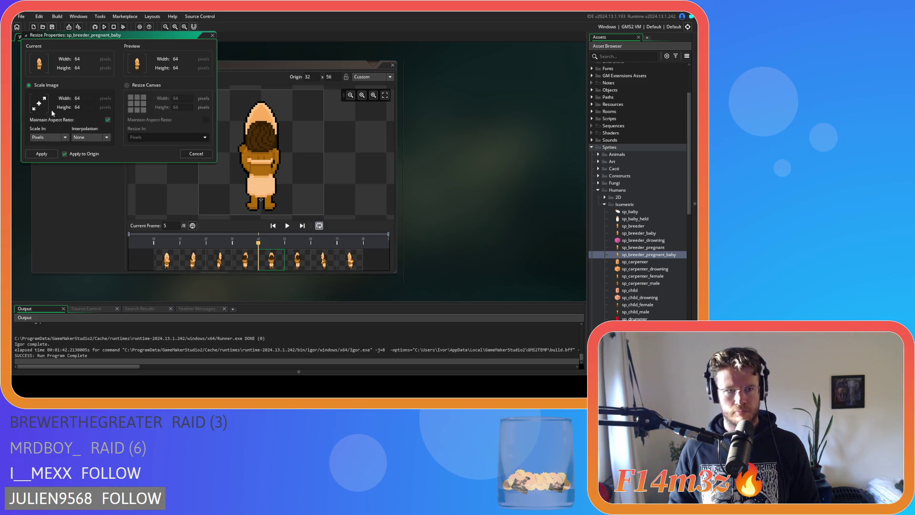
{"action": "left_click", "coordinate": [127, 85]}
{"action": "left_click", "coordinate": [184, 107]}
{"action": "type", "text": "58"}
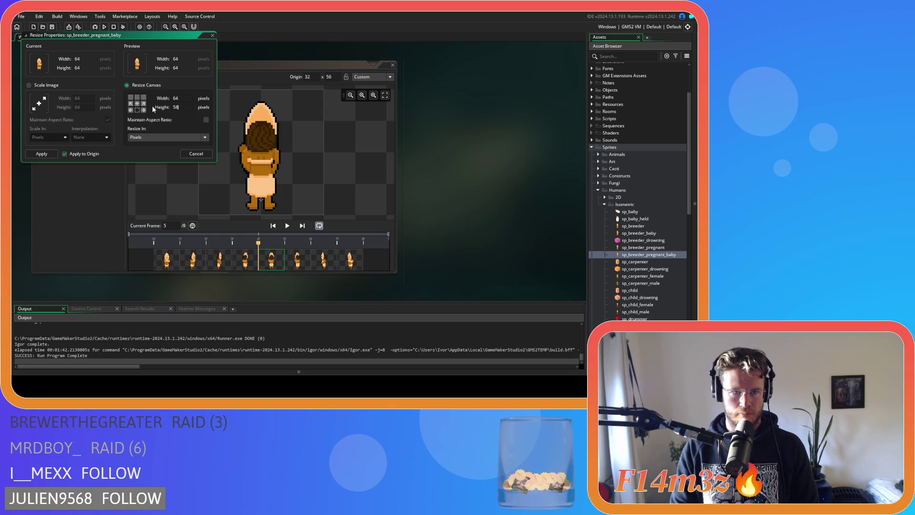
{"action": "left_click", "coordinate": [42, 155]}
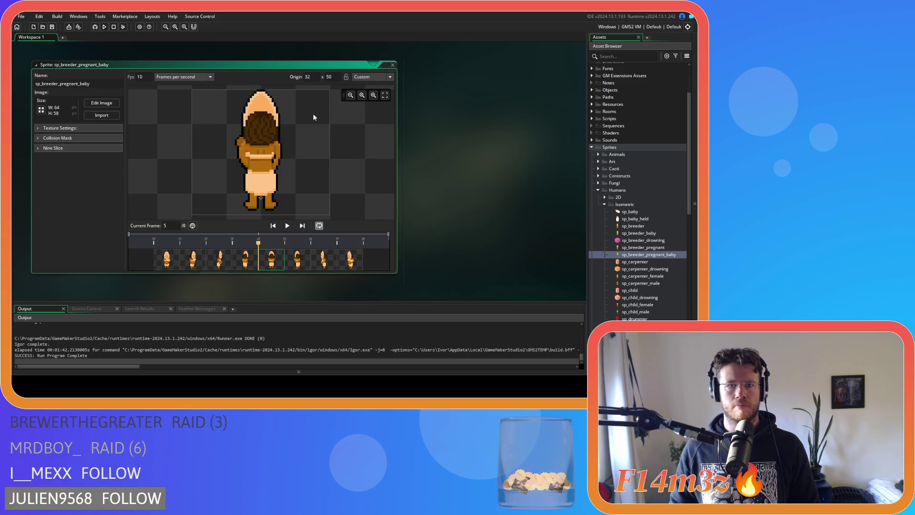
{"action": "left_click", "coordinate": [393, 65]}
{"action": "scroll", "coordinate": [647, 247], "scroll_direction": "down", "scroll_amount": 2}
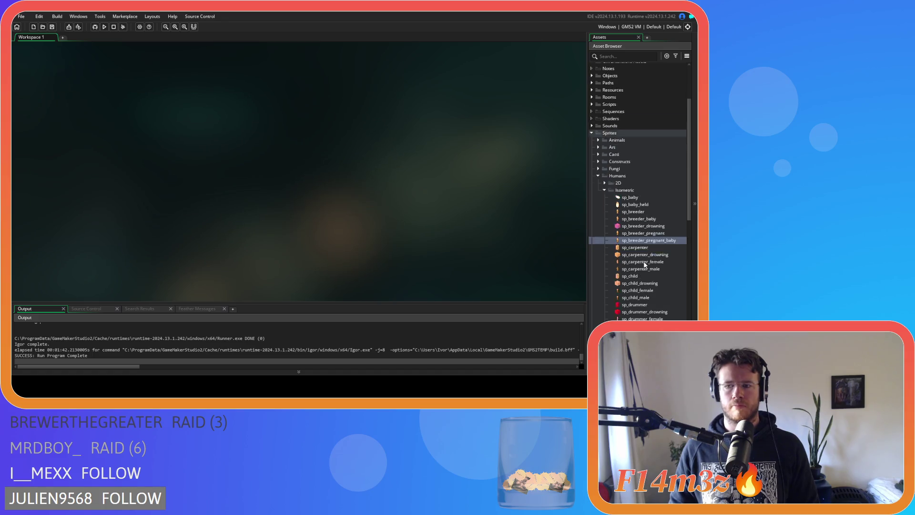
{"action": "double_click", "coordinate": [647, 247]}
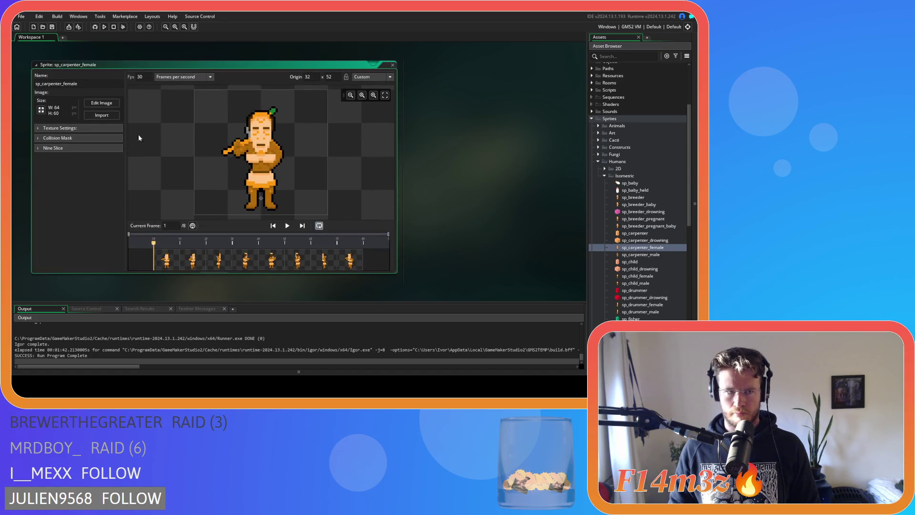
- Show sp_carpenter_female's frame 5 in the image editor with a 2×2 pixel grid
{"action": "left_click", "coordinate": [90, 106]}
{"action": "left_click", "coordinate": [179, 60]}
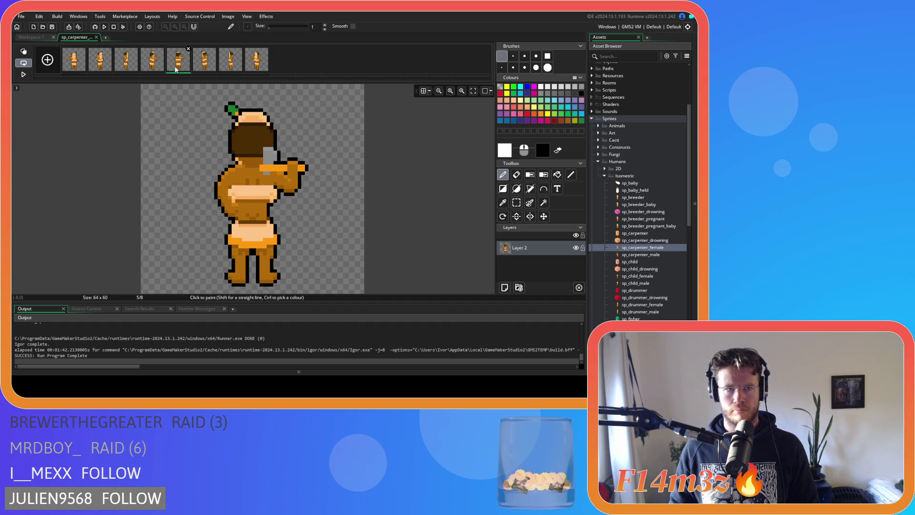
{"action": "left_click", "coordinate": [424, 91]}
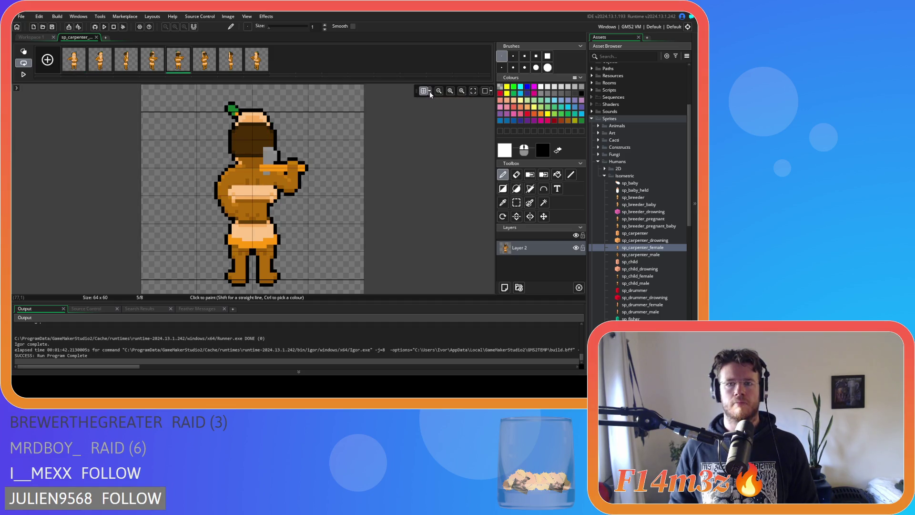
{"action": "left_click", "coordinate": [430, 91]}
{"action": "double_click", "coordinate": [451, 126]}
{"action": "type", "text": "2"}
{"action": "key", "text": "Tab"}
{"action": "type", "text": "2"}
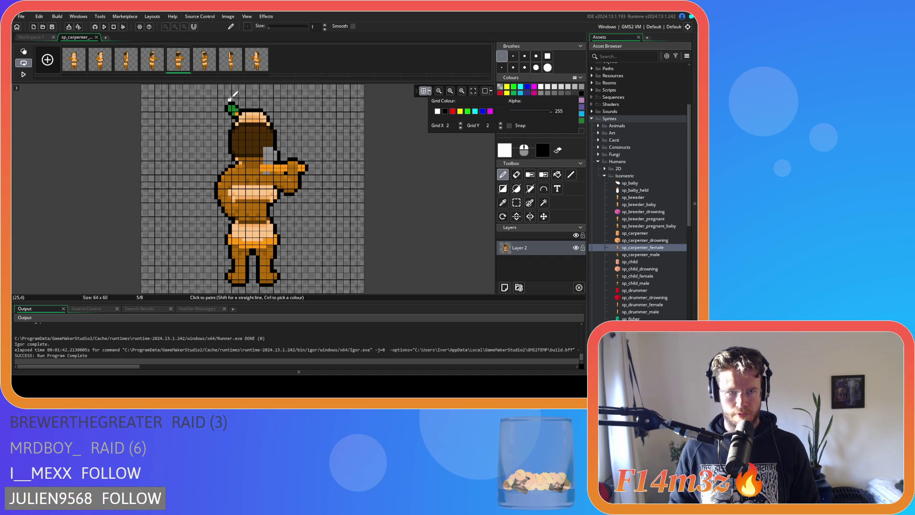
- Compare frames 3 through 8 against the grid, return to frame 1, and leave the editor
{"action": "left_click", "coordinate": [158, 67]}
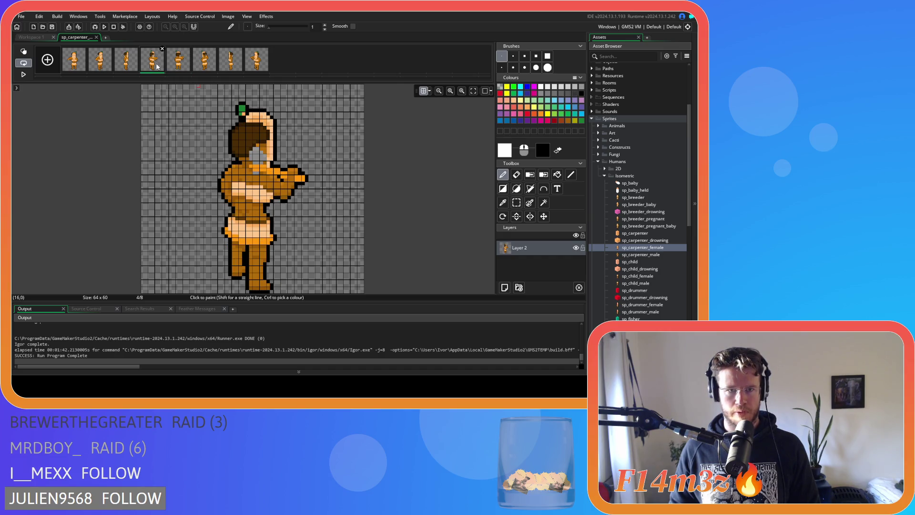
{"action": "left_click", "coordinate": [128, 63]}
{"action": "left_click", "coordinate": [148, 61]}
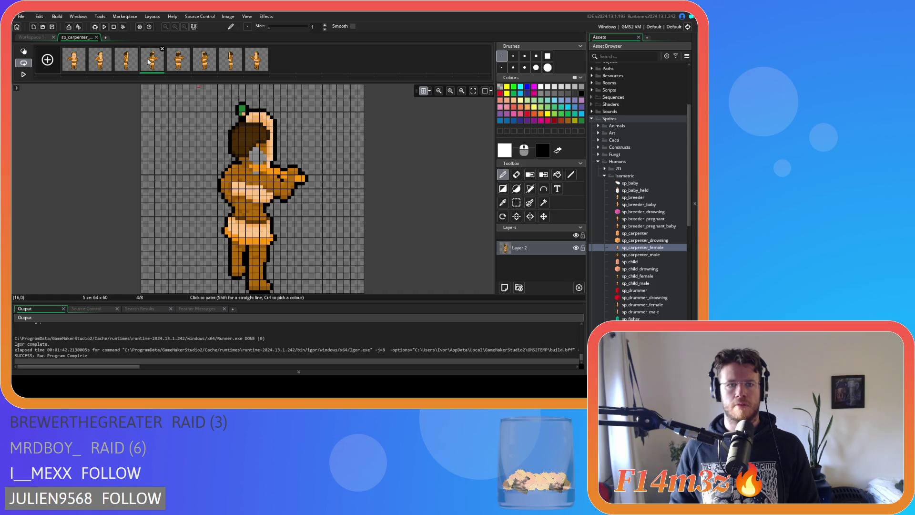
{"action": "left_click", "coordinate": [179, 60]}
{"action": "left_click", "coordinate": [205, 60]}
{"action": "left_click", "coordinate": [231, 61]}
{"action": "left_click", "coordinate": [256, 61]}
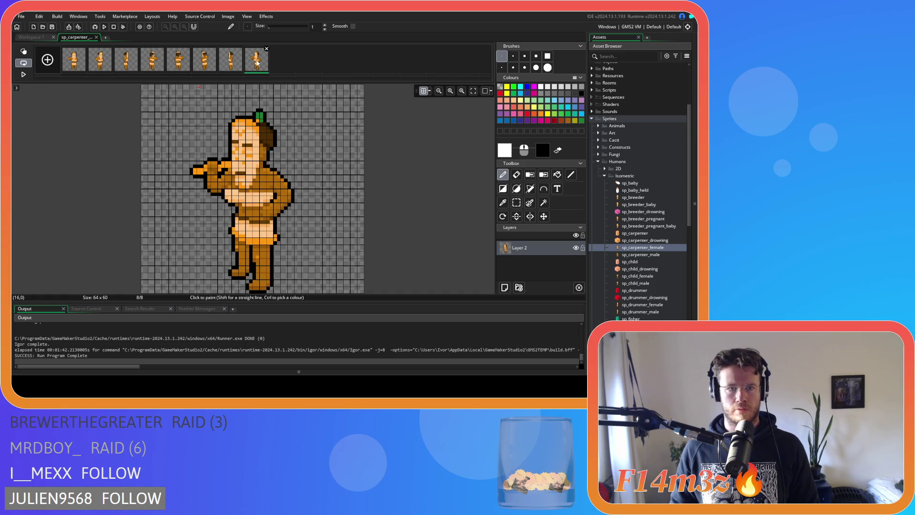
{"action": "left_click", "coordinate": [84, 63]}
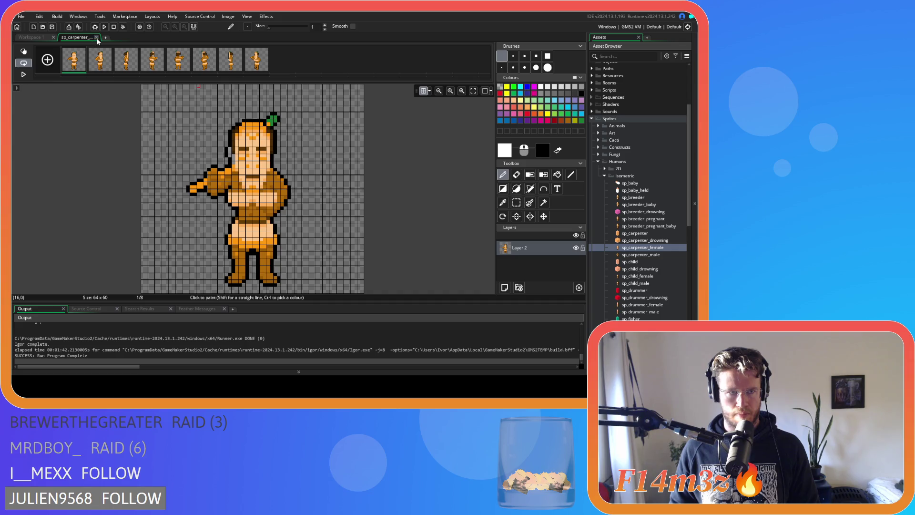
{"action": "left_click", "coordinate": [97, 38]}
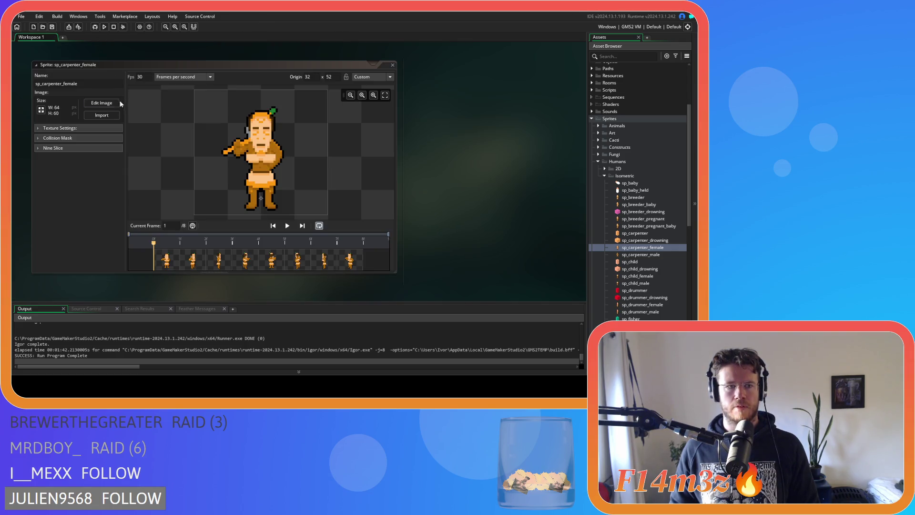
- Crop sp_carpenter_female's canvas to 64×55, moving the origin to 32, 47
{"action": "left_click", "coordinate": [41, 110]}
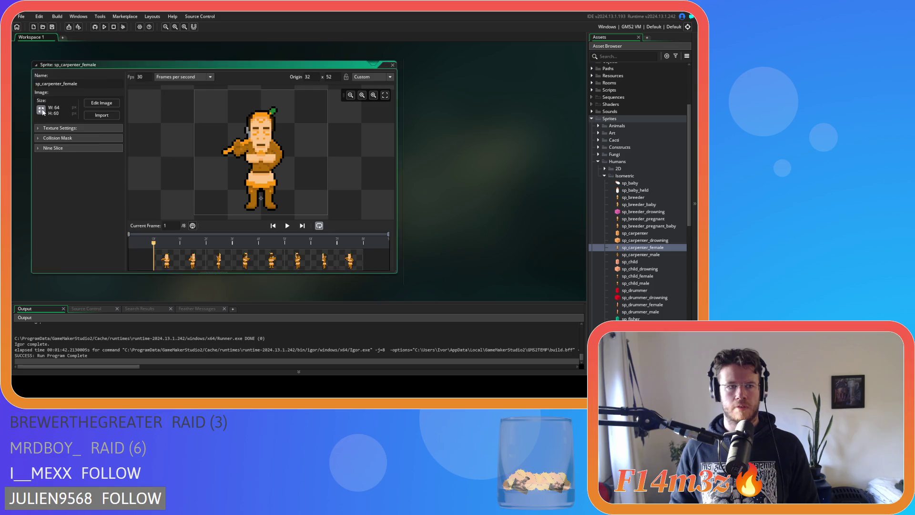
{"action": "left_click", "coordinate": [127, 85]}
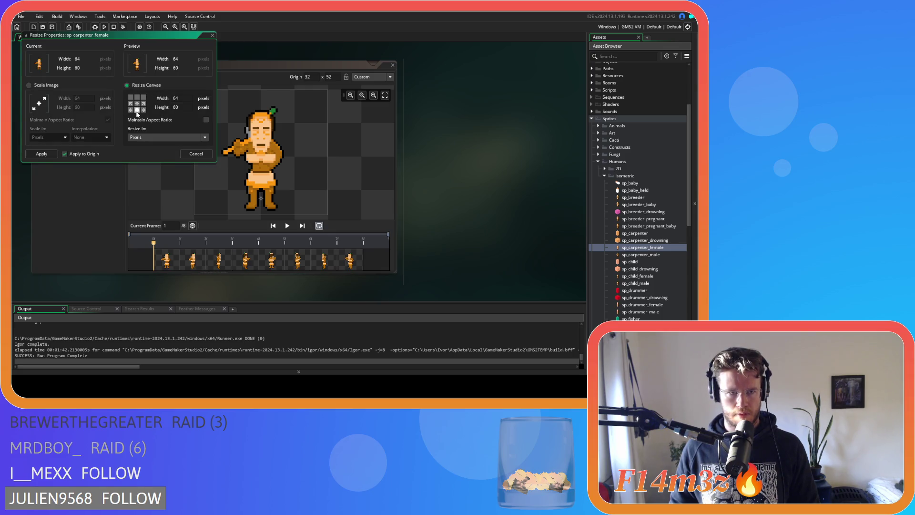
{"action": "key", "text": "BackSpace"}
{"action": "key", "text": "BackSpace"}
{"action": "type", "text": "55"}
{"action": "left_click", "coordinate": [42, 154]}
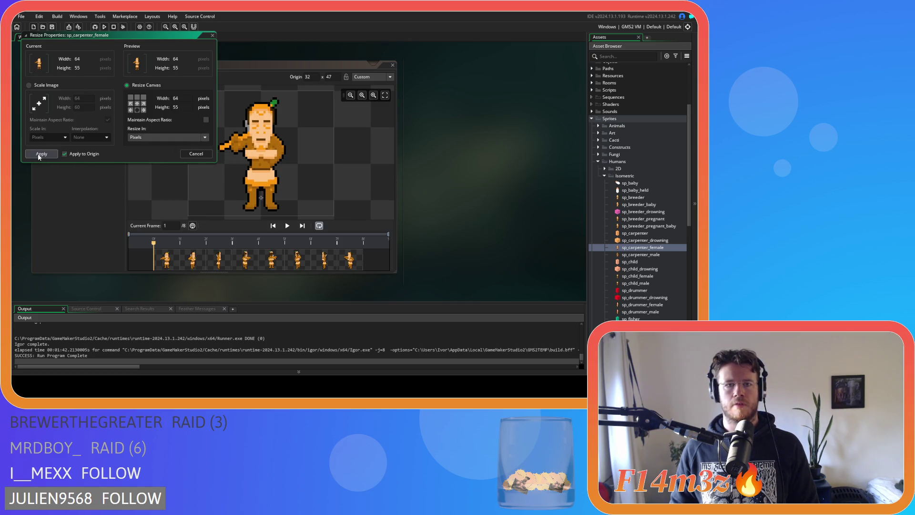
- Preview frames 1 and 4 of the cropped sprite, close it, and open sp_carpenter_male
{"action": "left_click", "coordinate": [270, 261]}
{"action": "left_click", "coordinate": [244, 261]}
{"action": "left_click", "coordinate": [173, 265]}
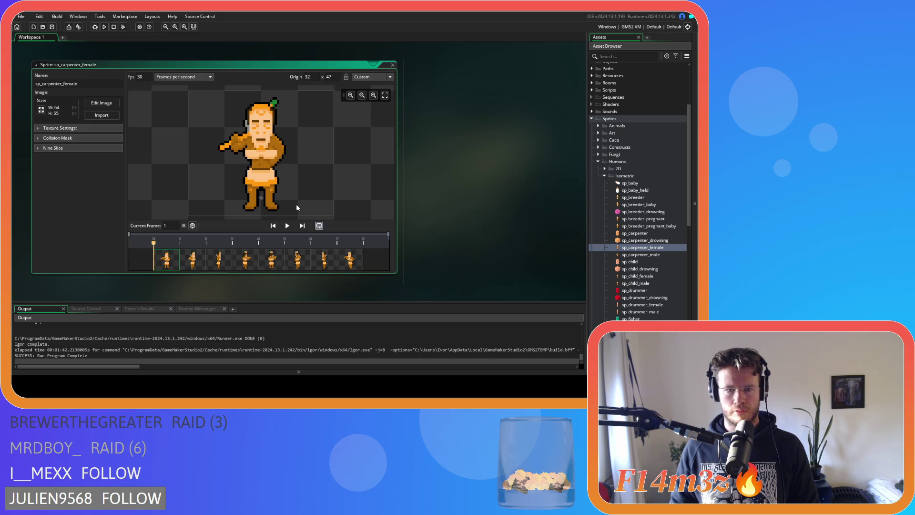
{"action": "left_click", "coordinate": [253, 265]}
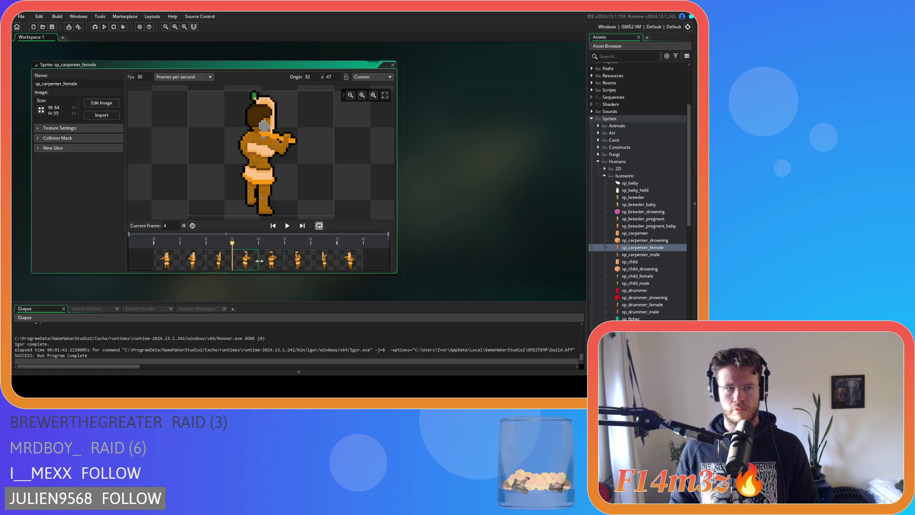
{"action": "left_click", "coordinate": [393, 66]}
{"action": "double_click", "coordinate": [657, 255]}
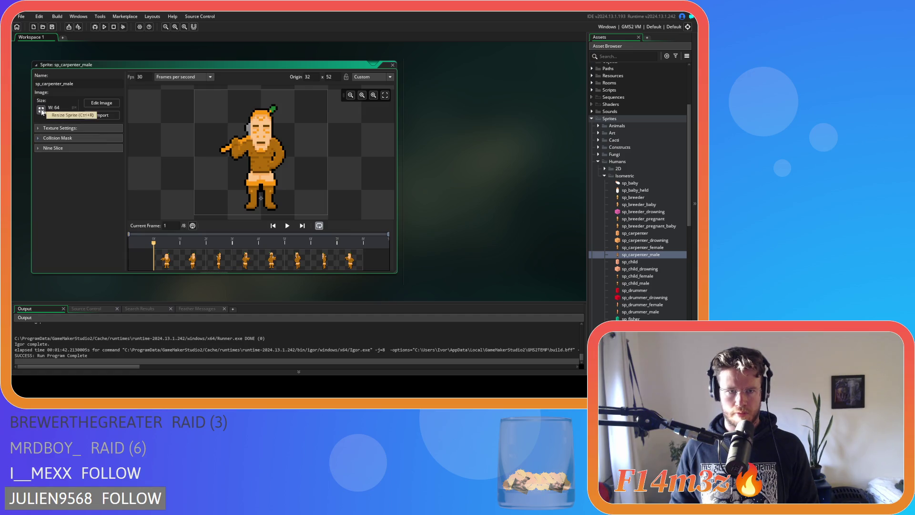
- Inspect sp_carpenter_male's frame 5 in the image editor on a 2-pixel grid
{"action": "left_click", "coordinate": [41, 109]}
{"action": "left_click", "coordinate": [213, 35]}
{"action": "left_click", "coordinate": [102, 103]}
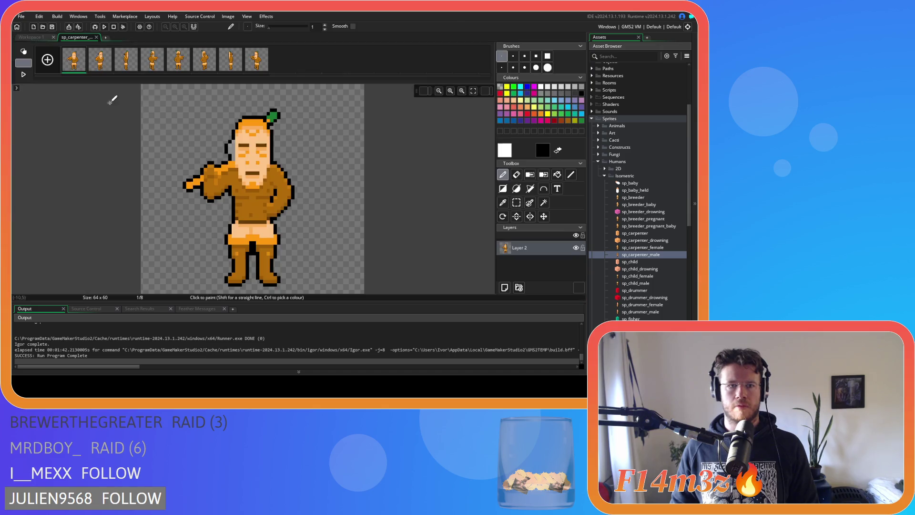
{"action": "left_click", "coordinate": [180, 61]}
{"action": "left_click", "coordinate": [423, 91]}
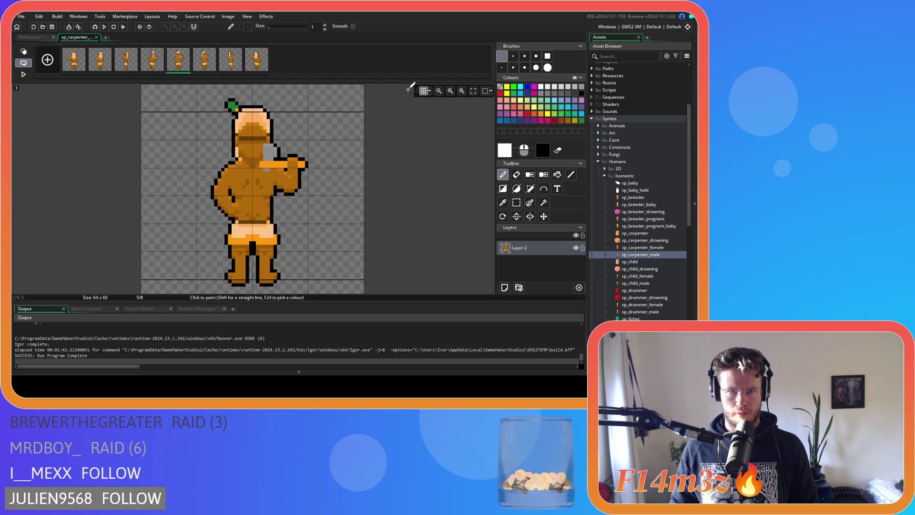
{"action": "left_click", "coordinate": [429, 90]}
{"action": "type", "text": "22"}
{"action": "left_click", "coordinate": [96, 37]}
{"action": "left_click", "coordinate": [96, 37]}
- Crop the canvas to 64×56 with origin 32, 48, then close the sprite
{"action": "left_click", "coordinate": [42, 110]}
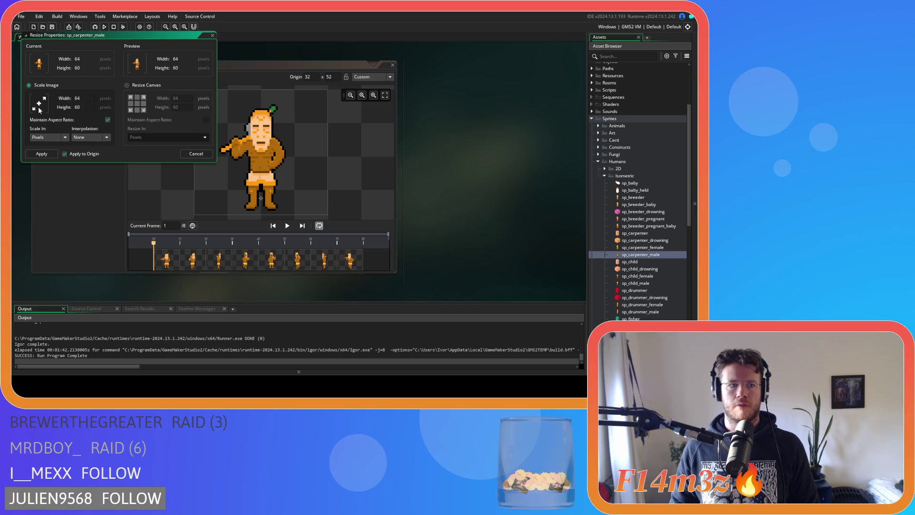
{"action": "left_click", "coordinate": [142, 86]}
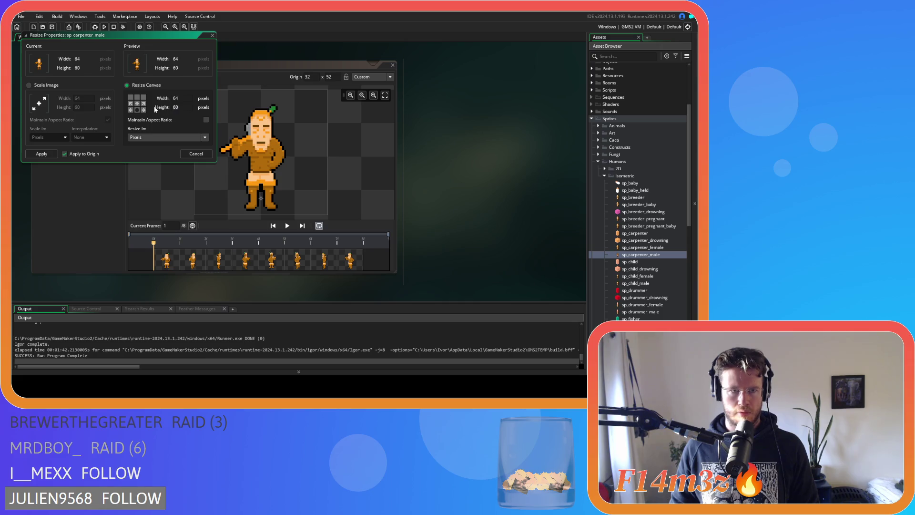
{"action": "type", "text": "5"}
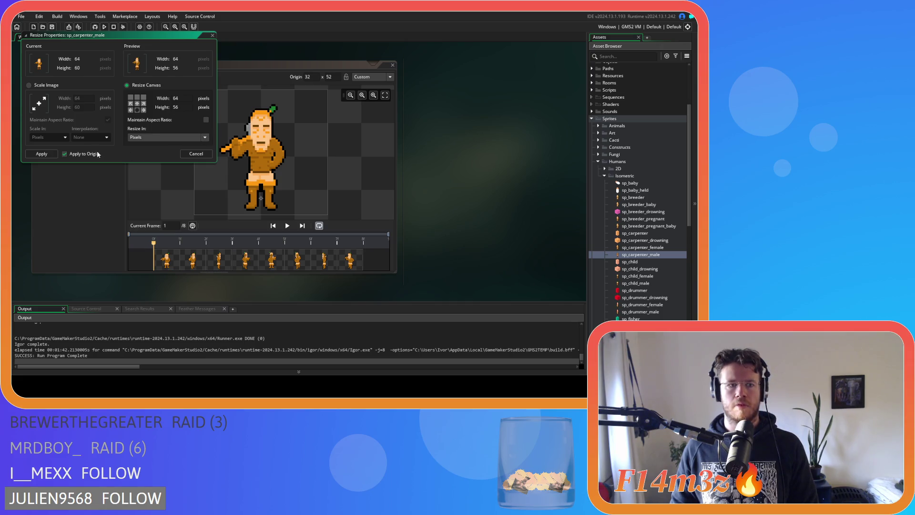
{"action": "left_click", "coordinate": [42, 153]}
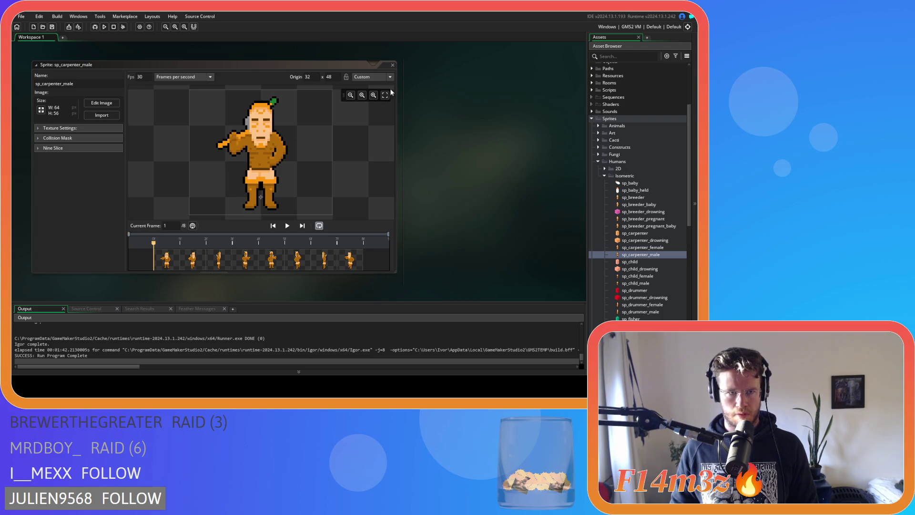
{"action": "left_click", "coordinate": [392, 65]}
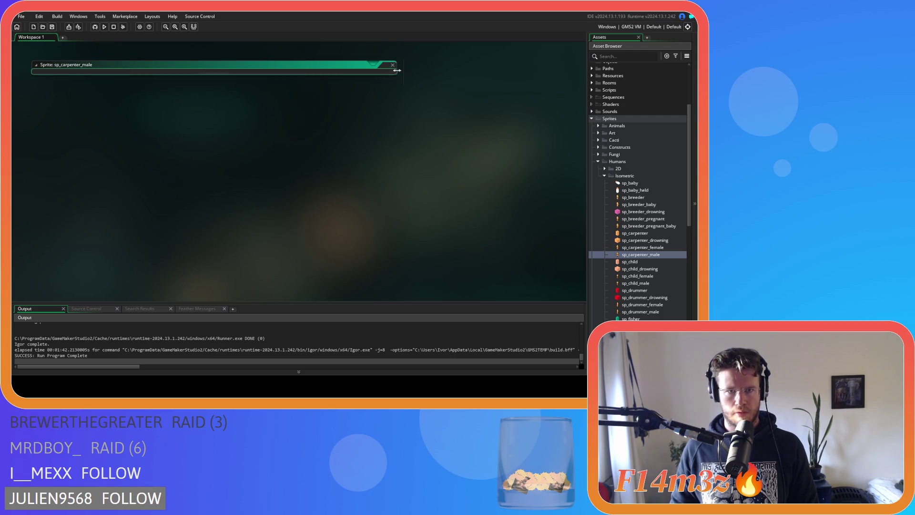
- Open sp_child_female and check its frame 5 in the image editor on a 4-pixel grid
{"action": "double_click", "coordinate": [642, 276]}
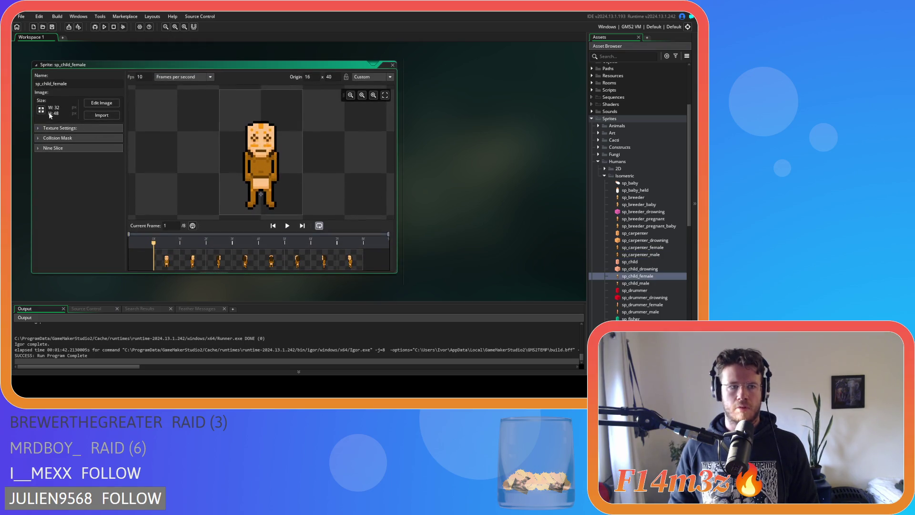
{"action": "left_click", "coordinate": [41, 111]}
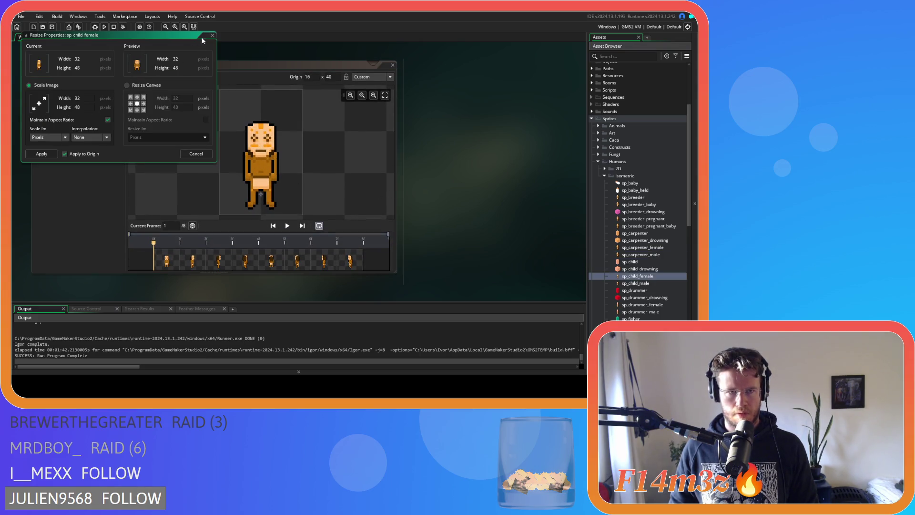
{"action": "left_click", "coordinate": [213, 36]}
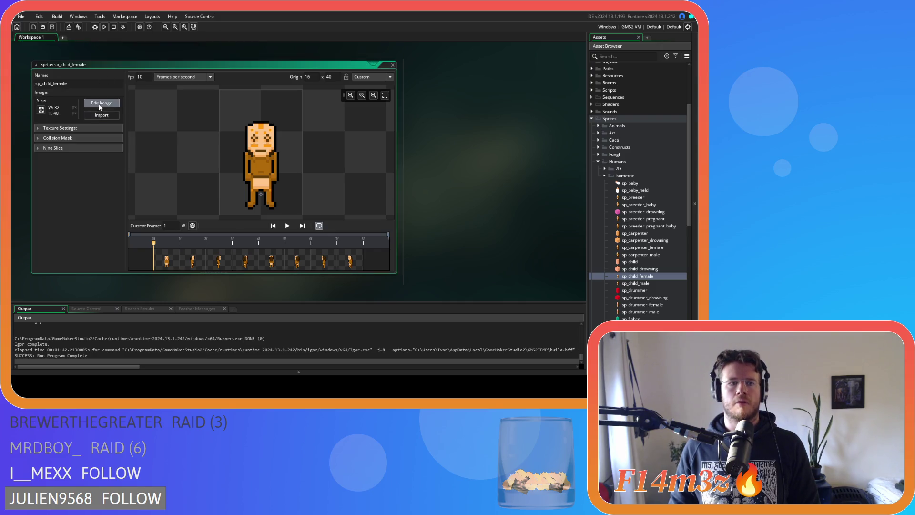
{"action": "left_click", "coordinate": [101, 106]}
{"action": "left_click", "coordinate": [181, 68]}
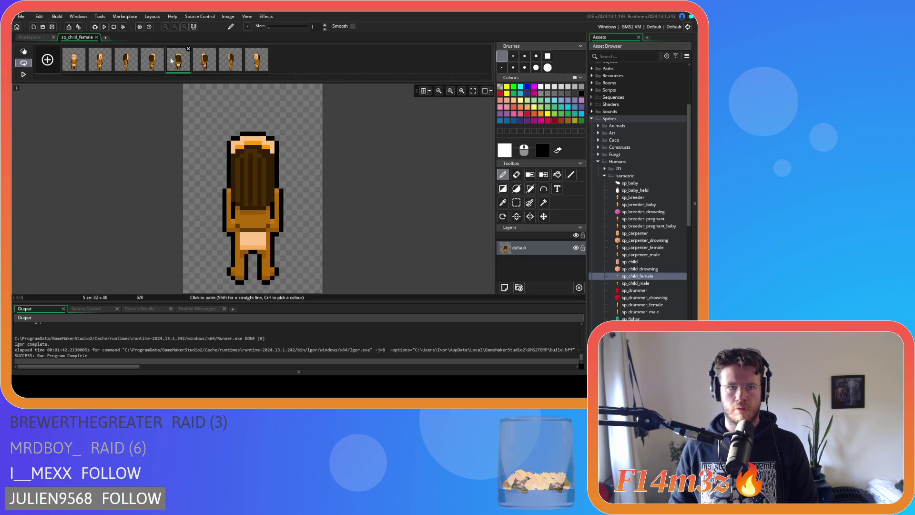
{"action": "left_click", "coordinate": [423, 91]}
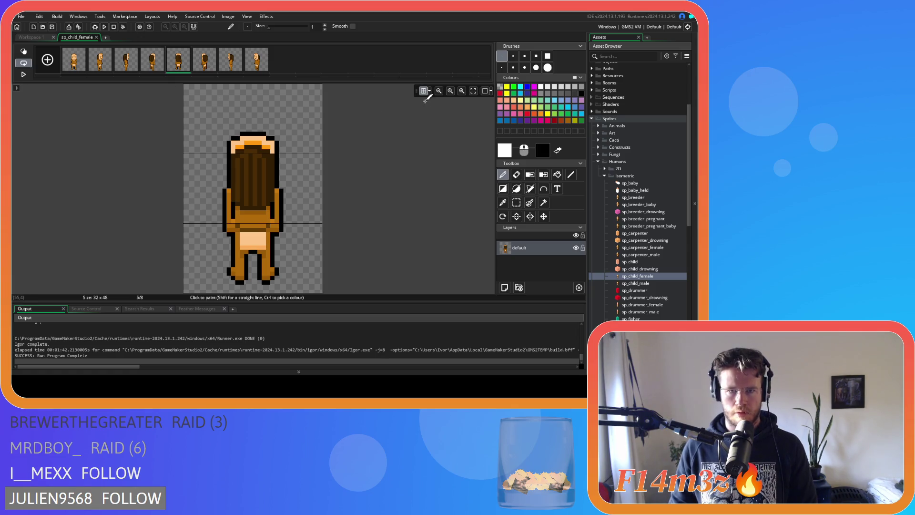
{"action": "left_click", "coordinate": [430, 91]}
{"action": "type", "text": "2"}
{"action": "key", "text": "Tab"}
{"action": "type", "text": "2"}
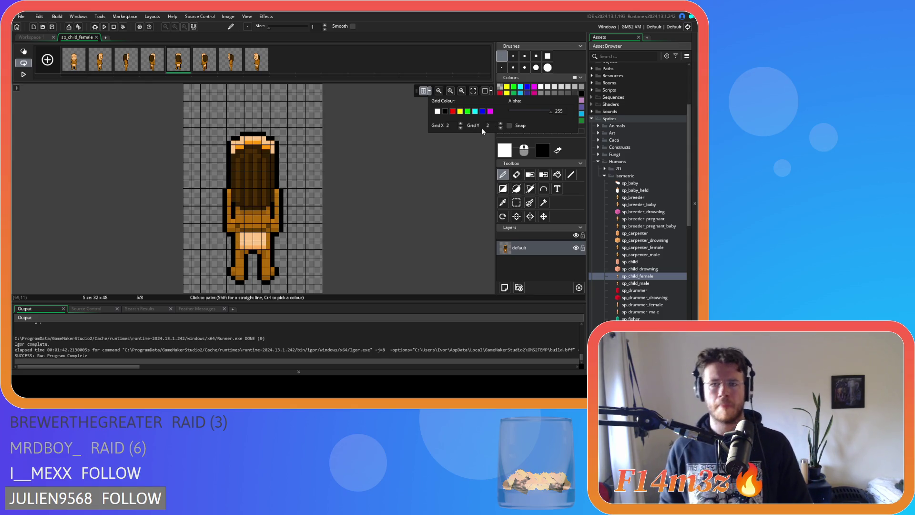
{"action": "double_click", "coordinate": [460, 124]}
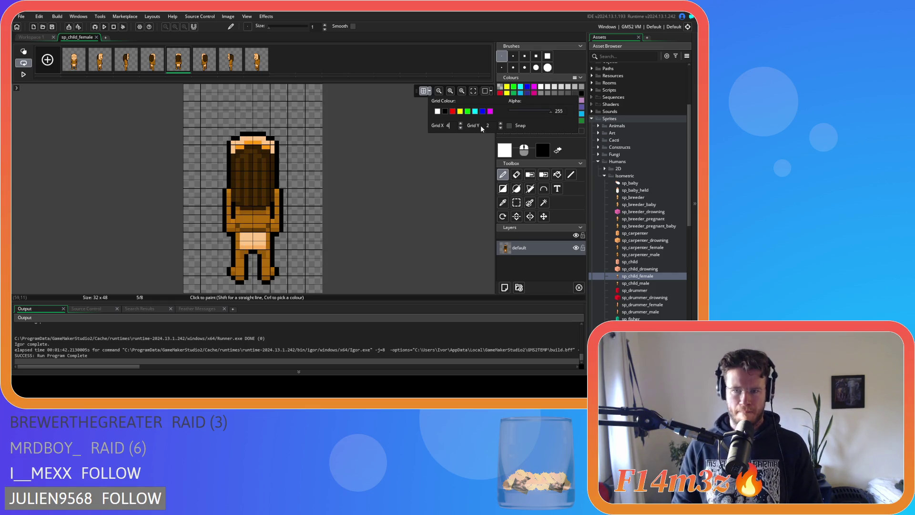
{"action": "type", "text": "4"}
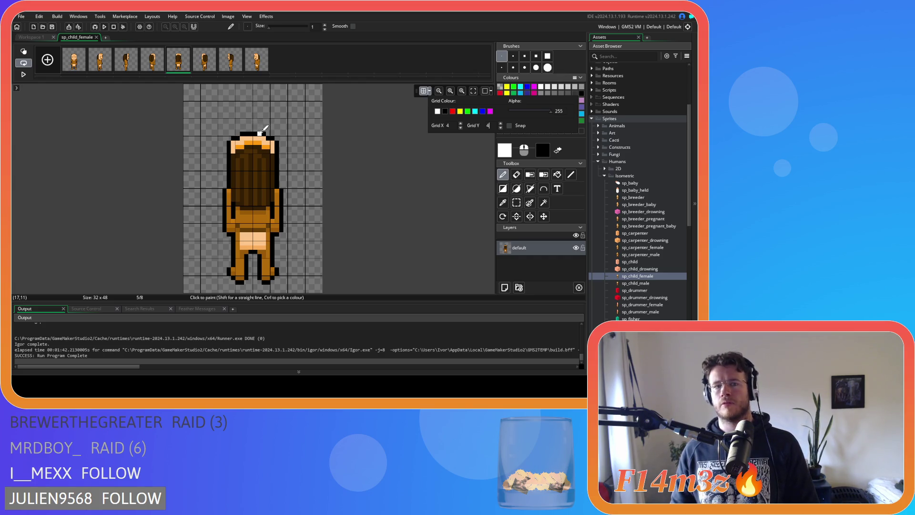
{"action": "left_click", "coordinate": [96, 37]}
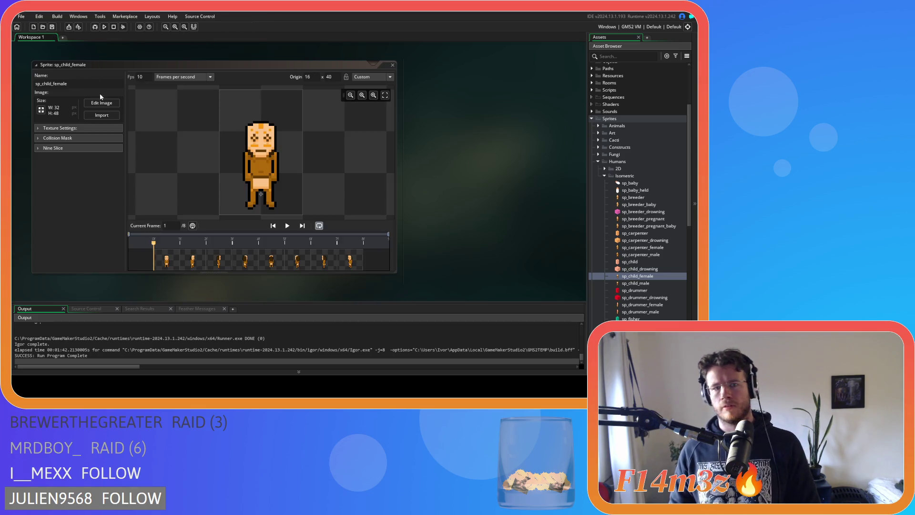
- Crop the canvas to 32×37 with origin 16, 29, close it, and open sp_child_male
{"action": "left_click", "coordinate": [41, 110]}
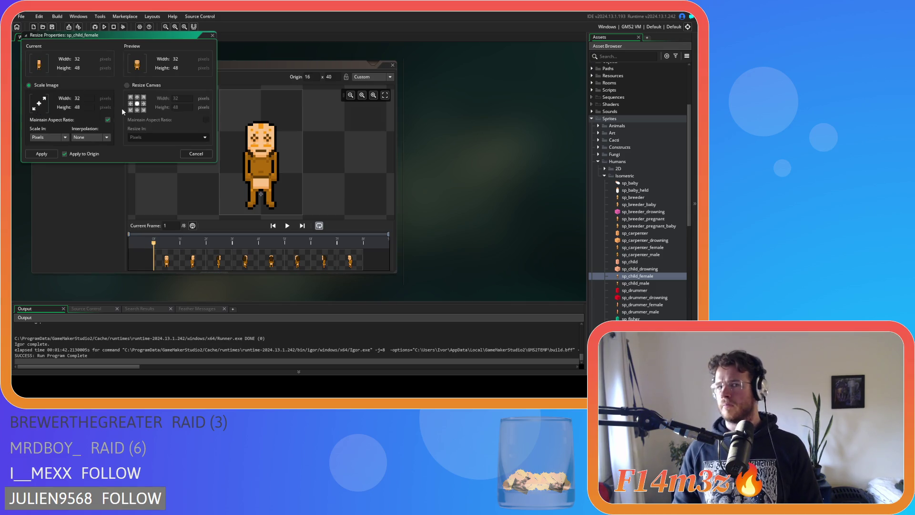
{"action": "left_click", "coordinate": [133, 88]}
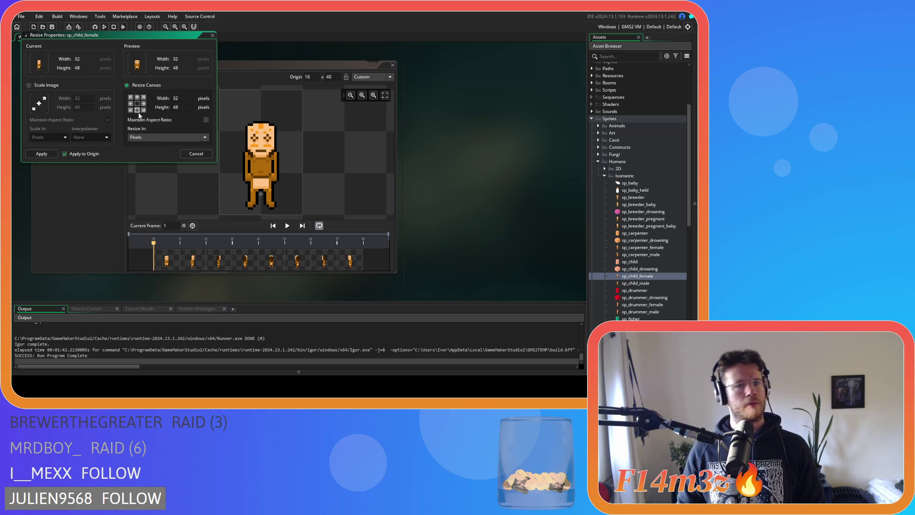
{"action": "double_click", "coordinate": [175, 107]}
{"action": "type", "text": "3"}
{"action": "type", "text": "8"}
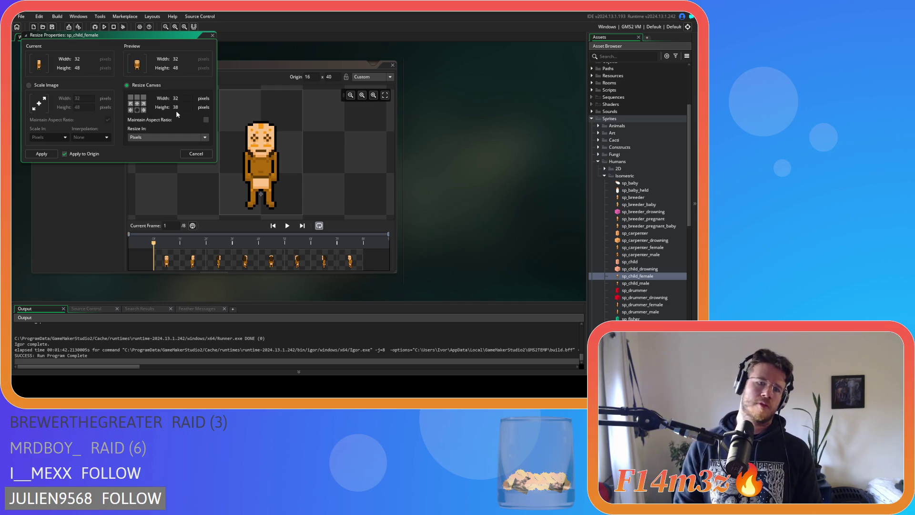
{"action": "left_click", "coordinate": [41, 154]}
{"action": "left_click", "coordinate": [269, 261]}
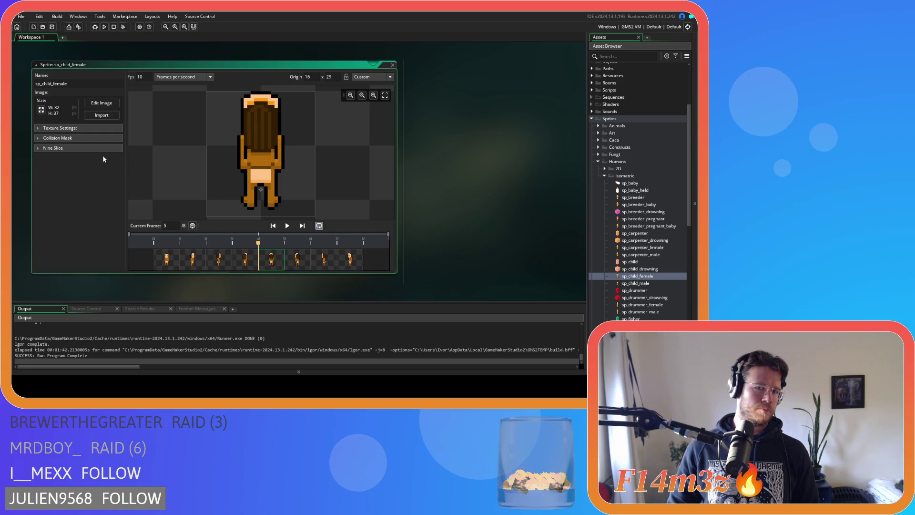
{"action": "left_click", "coordinate": [392, 65]}
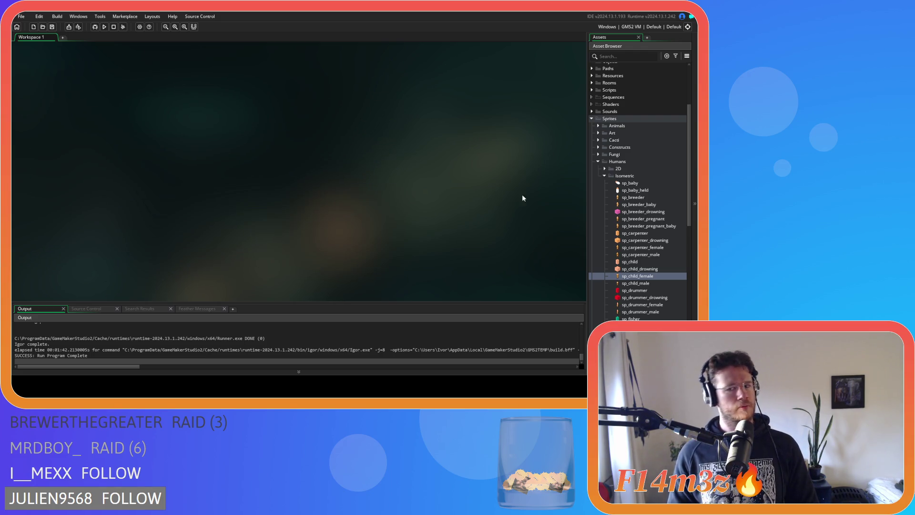
{"action": "double_click", "coordinate": [642, 284]}
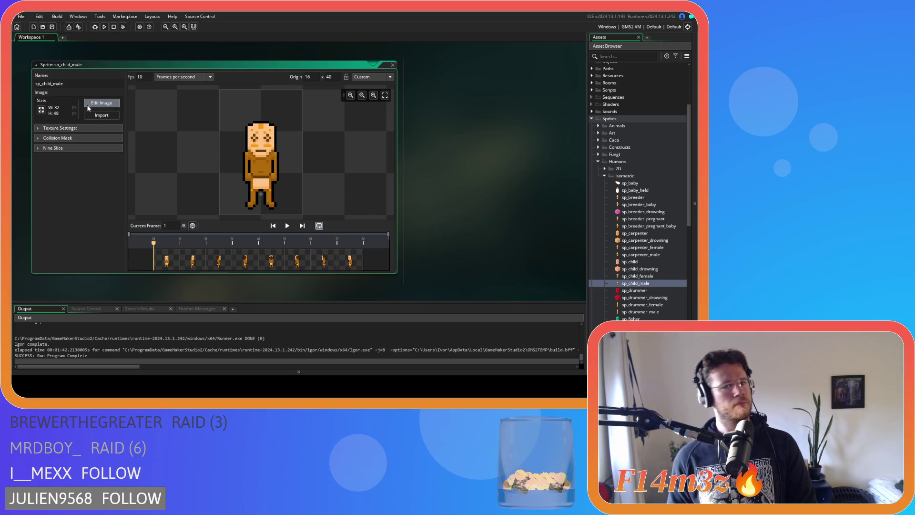
- Check sp_child_male's frame 5 in the image editor on a 4-pixel grid
{"action": "left_click", "coordinate": [101, 103]}
{"action": "left_click", "coordinate": [185, 52]}
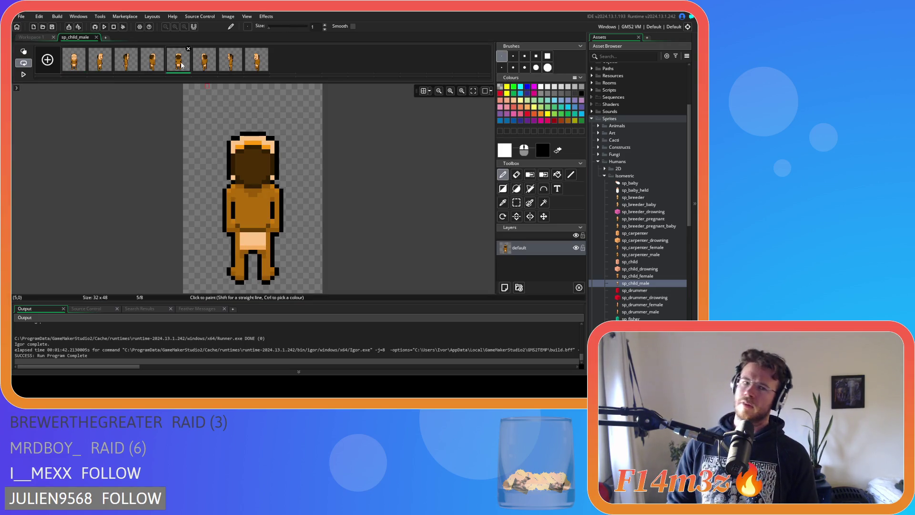
{"action": "left_click", "coordinate": [426, 91]}
{"action": "left_click", "coordinate": [430, 91]}
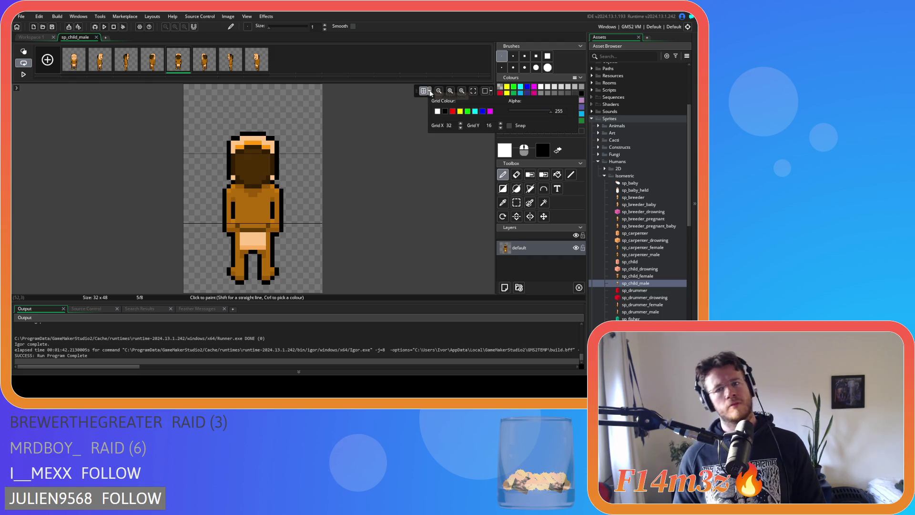
{"action": "double_click", "coordinate": [459, 126]}
{"action": "type", "text": "4"}
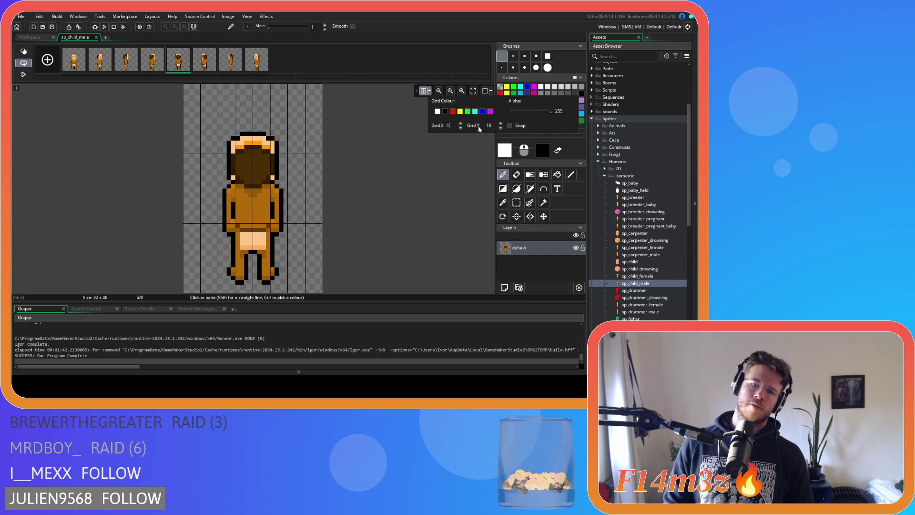
{"action": "type", "text": "4"}
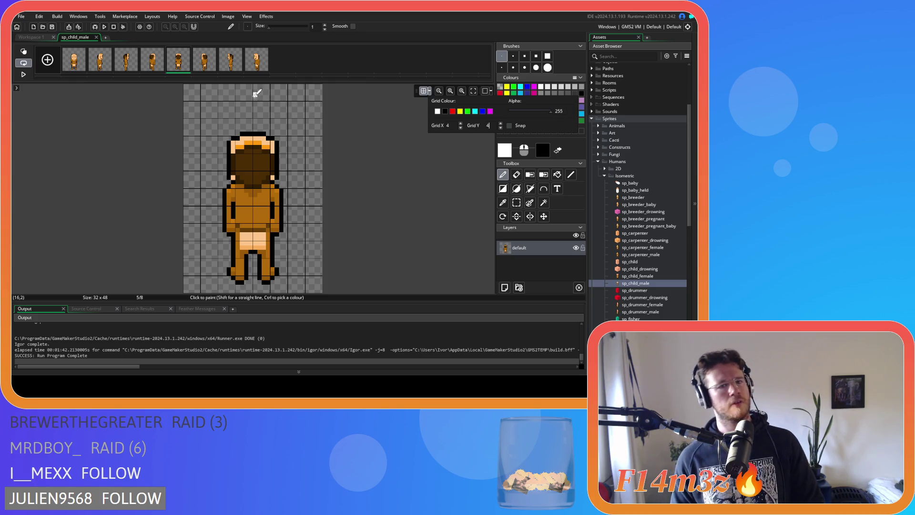
{"action": "left_click", "coordinate": [96, 37]}
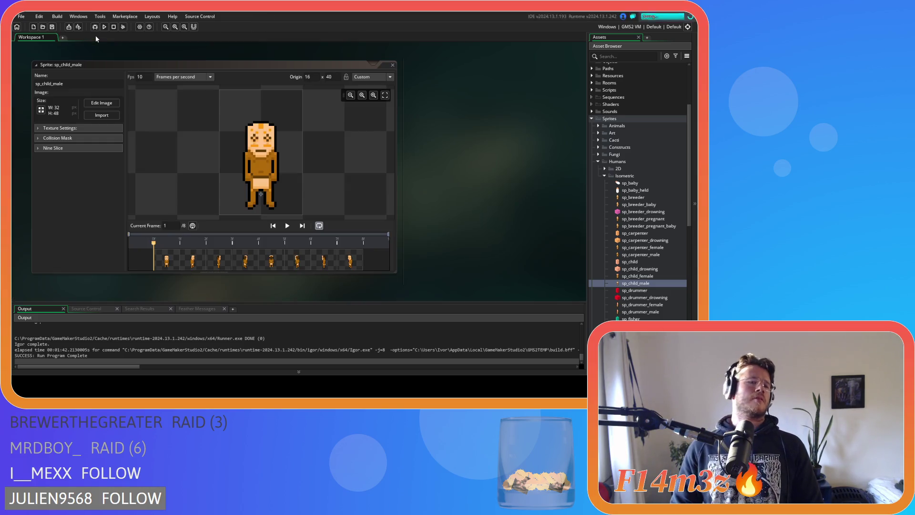
- Crop the canvas to 32×37 with origin 16, 29, close it, and open sp_drummer_female
{"action": "left_click", "coordinate": [45, 112]}
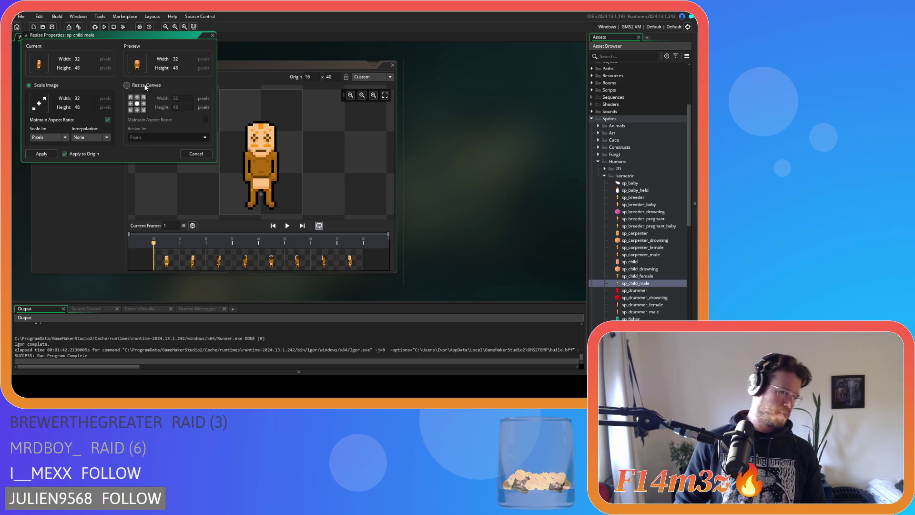
{"action": "left_click", "coordinate": [146, 86]}
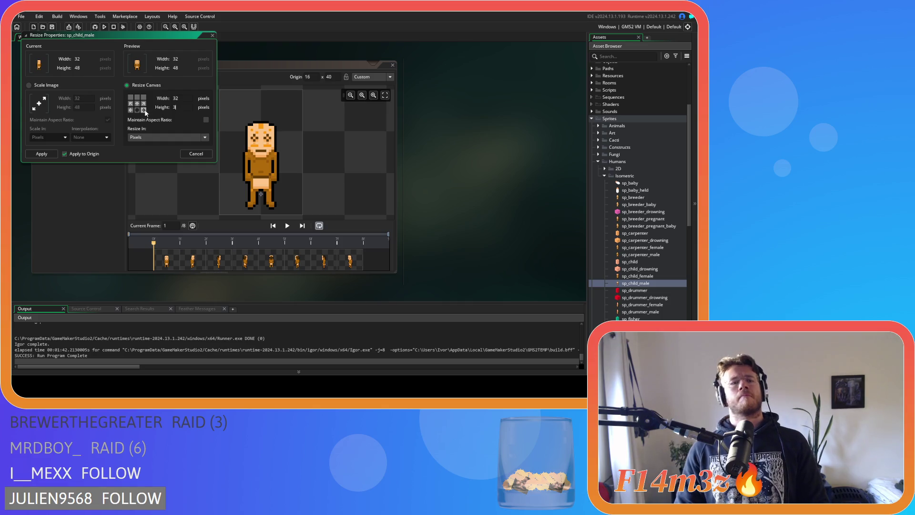
{"action": "left_click", "coordinate": [42, 153]}
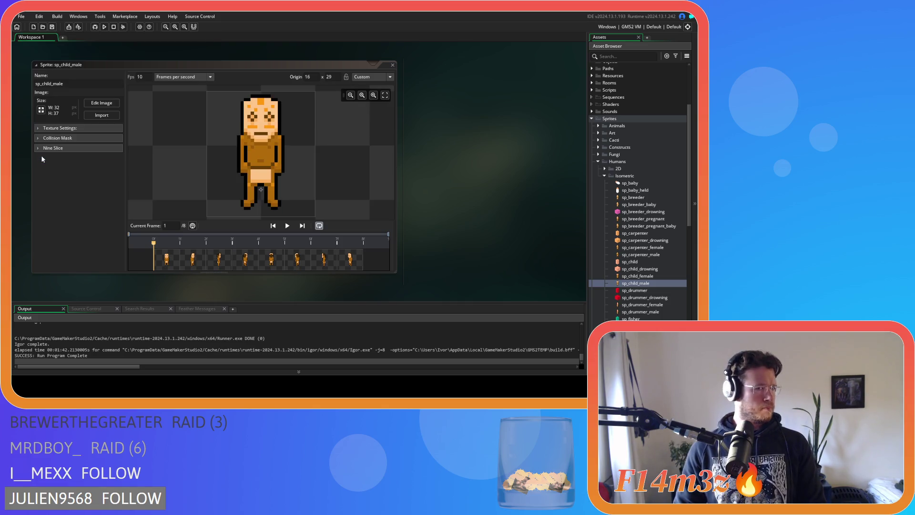
{"action": "left_click", "coordinate": [275, 265]}
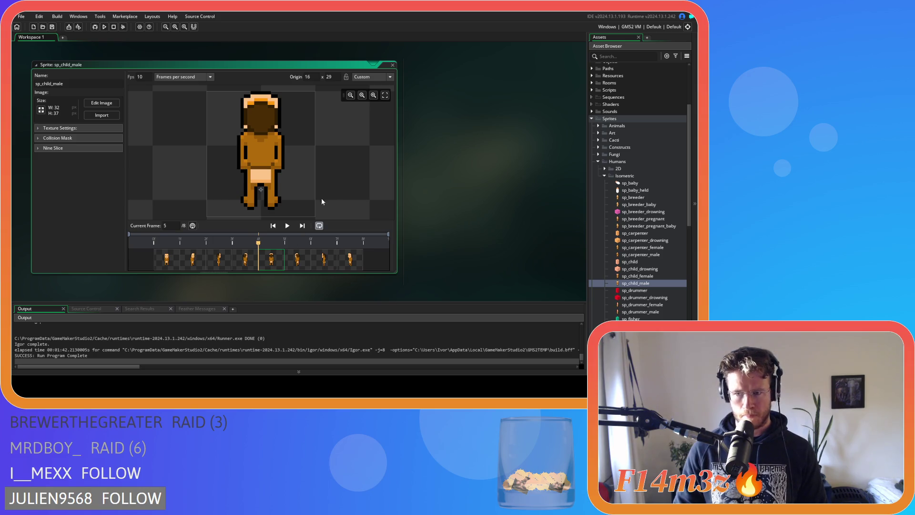
{"action": "left_click", "coordinate": [393, 65]}
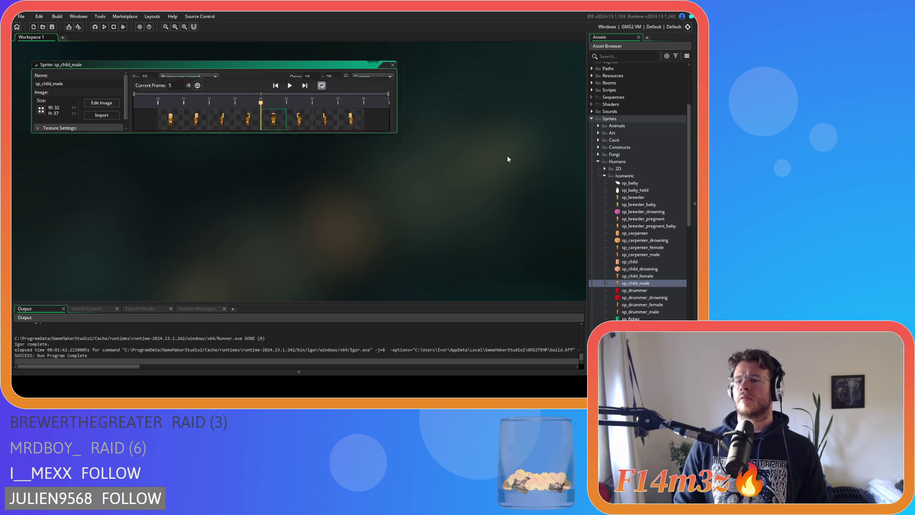
{"action": "scroll", "coordinate": [655, 290], "scroll_direction": "down", "scroll_amount": 2}
{"action": "double_click", "coordinate": [656, 277]}
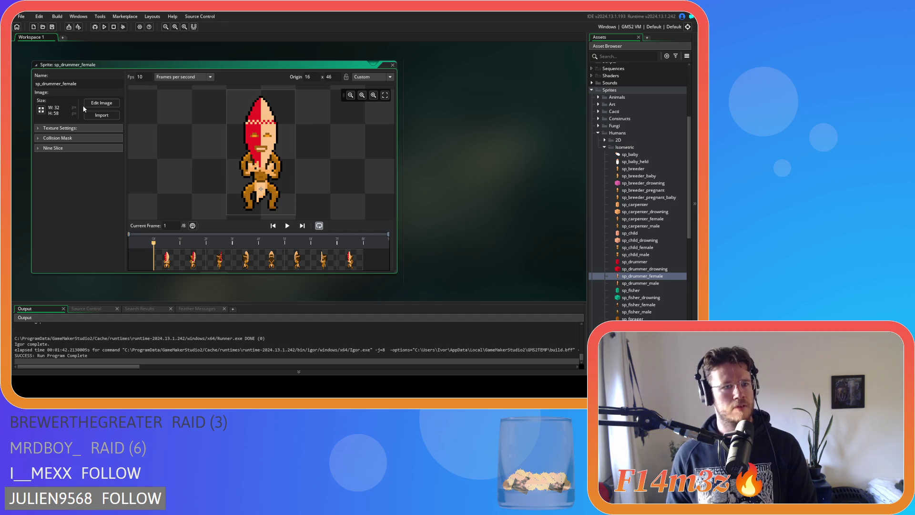
- Review frame 5 of both drummer sprites, leaving them at 32×58, then open sp_fisher_female
{"action": "left_click", "coordinate": [274, 262]}
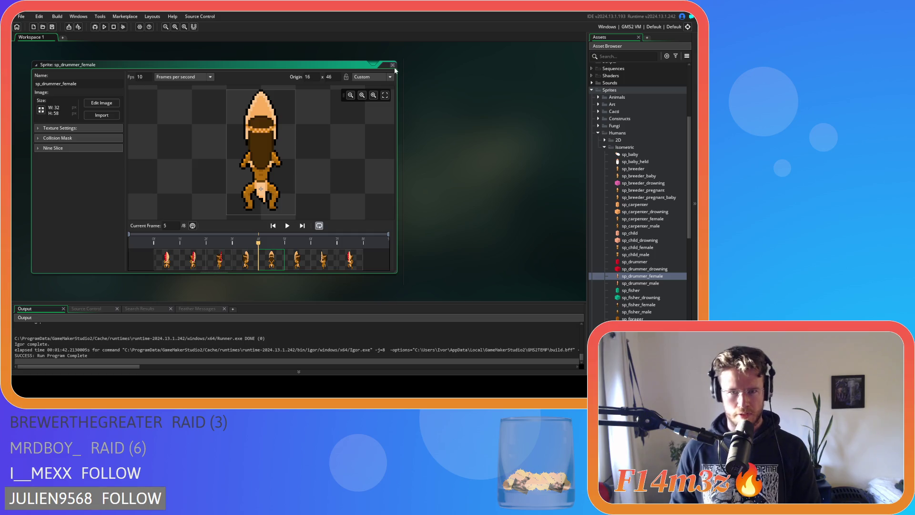
{"action": "left_click_drag", "start_coordinate": [214, 273], "coordinate": [214, 116]}
{"action": "double_click", "coordinate": [640, 283]}
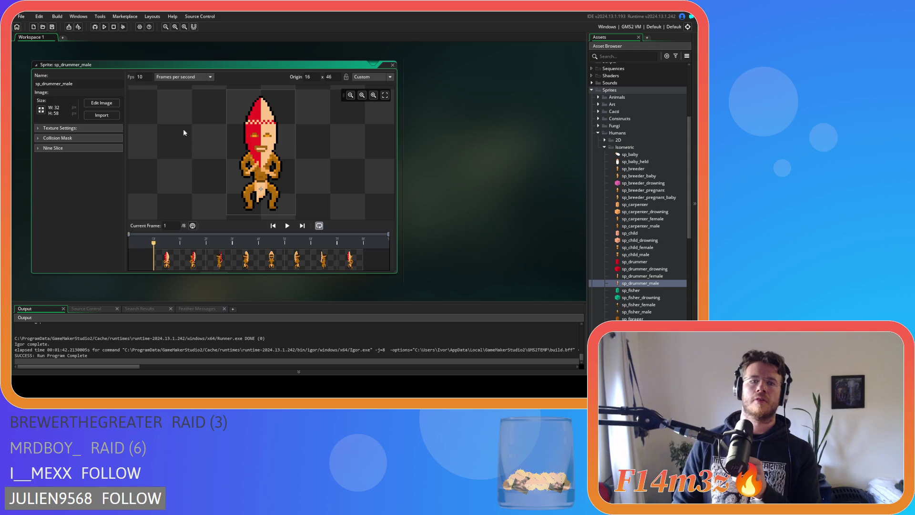
{"action": "left_click", "coordinate": [265, 259]}
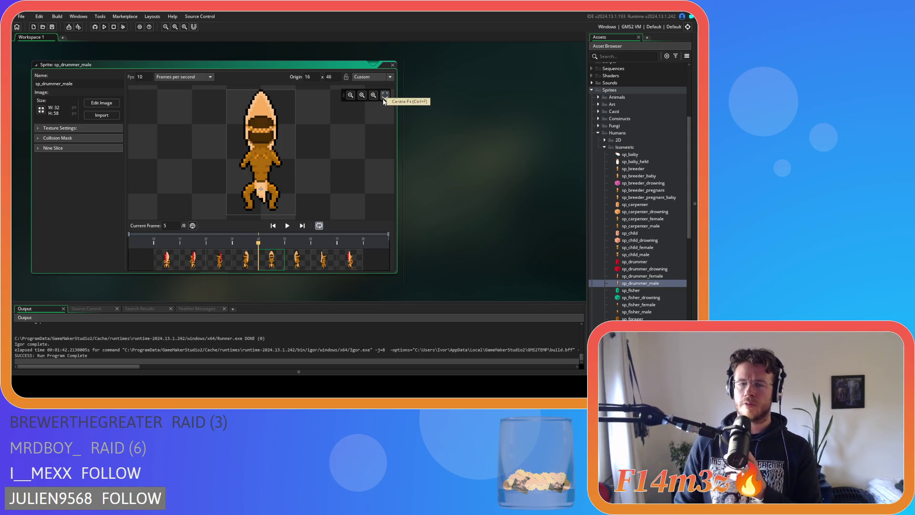
{"action": "double_click", "coordinate": [387, 64]}
{"action": "scroll", "coordinate": [640, 287], "scroll_direction": "down", "scroll_amount": 3}
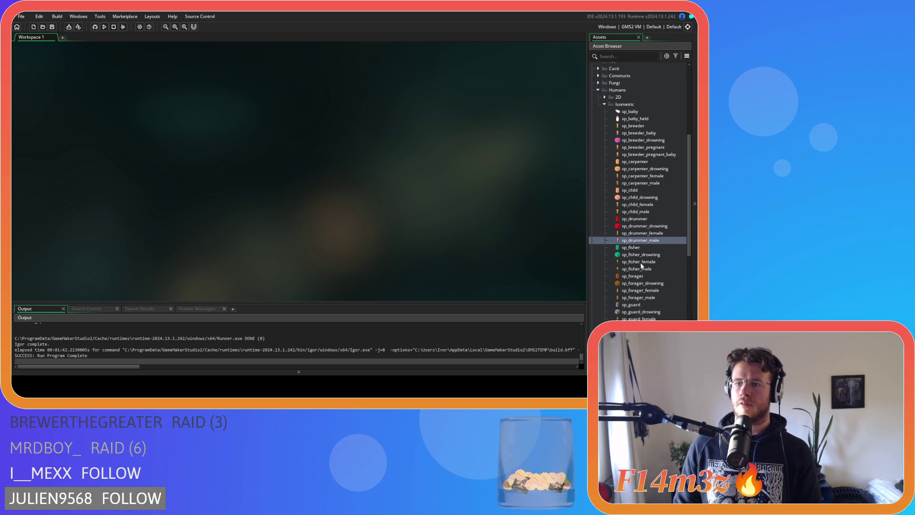
{"action": "double_click", "coordinate": [641, 262]}
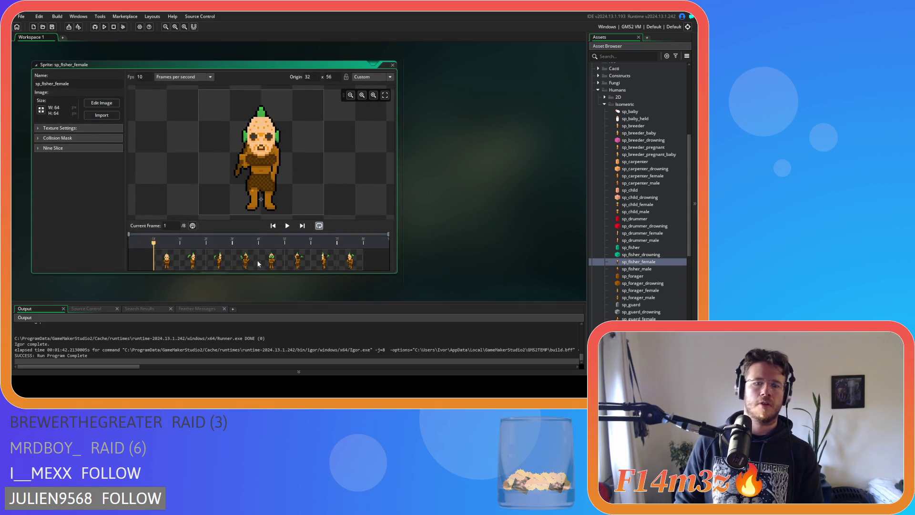
- Check sp_fisher_female's frames 3, 4, 5, 7 and 8 on a 4-pixel grid in the image editor
{"action": "left_click", "coordinate": [101, 103]}
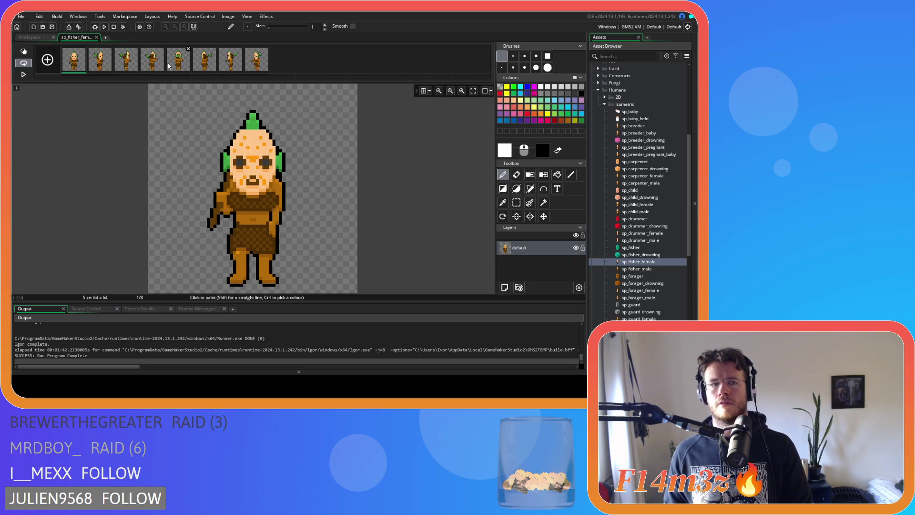
{"action": "left_click", "coordinate": [168, 66]}
{"action": "left_click", "coordinate": [423, 91]}
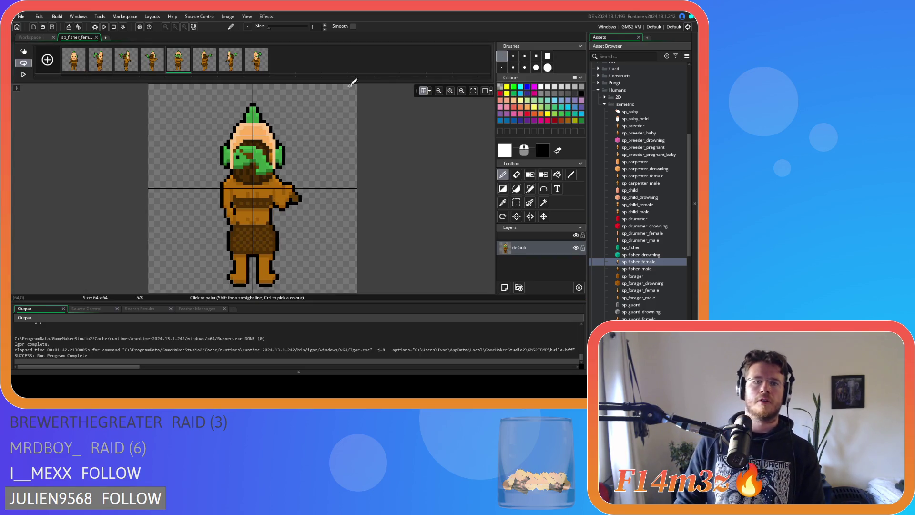
{"action": "left_click", "coordinate": [429, 91]}
{"action": "type", "text": "44"}
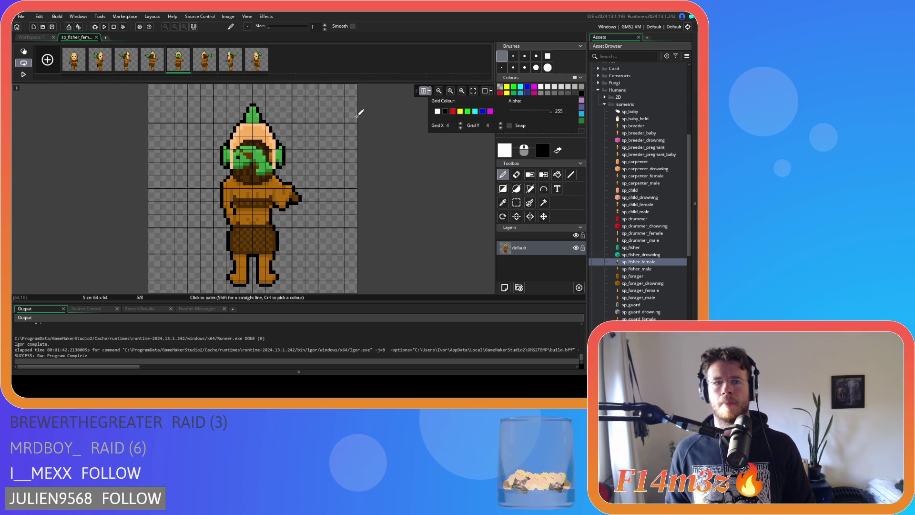
{"action": "left_click", "coordinate": [150, 66]}
{"action": "left_click", "coordinate": [131, 66]}
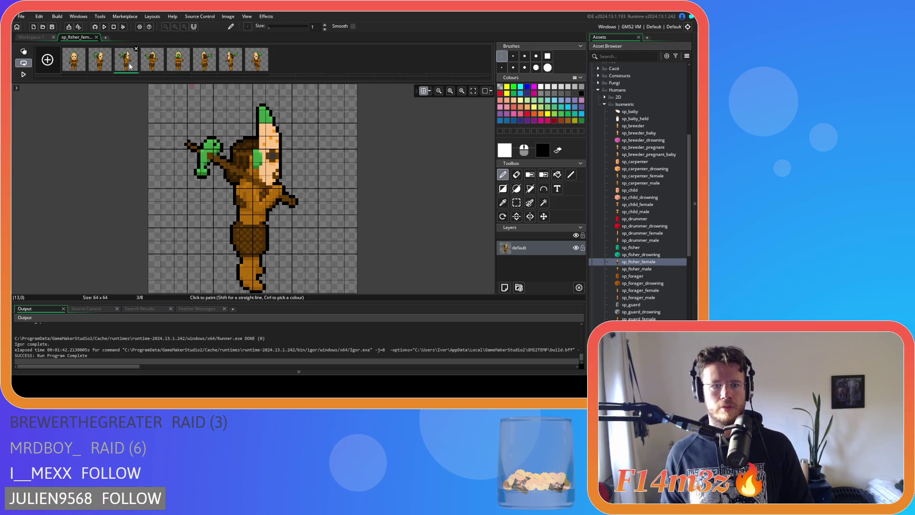
{"action": "left_click", "coordinate": [227, 62]}
{"action": "left_click", "coordinate": [257, 62]}
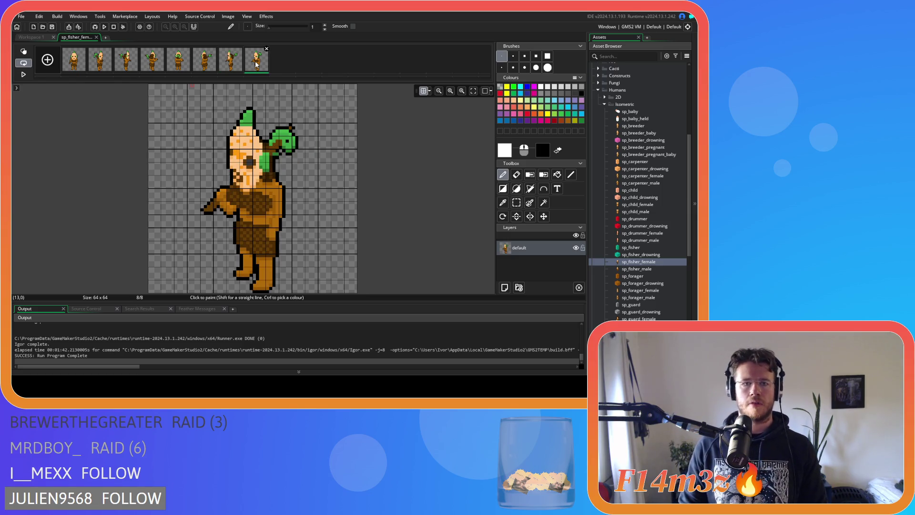
{"action": "left_click", "coordinate": [170, 59]}
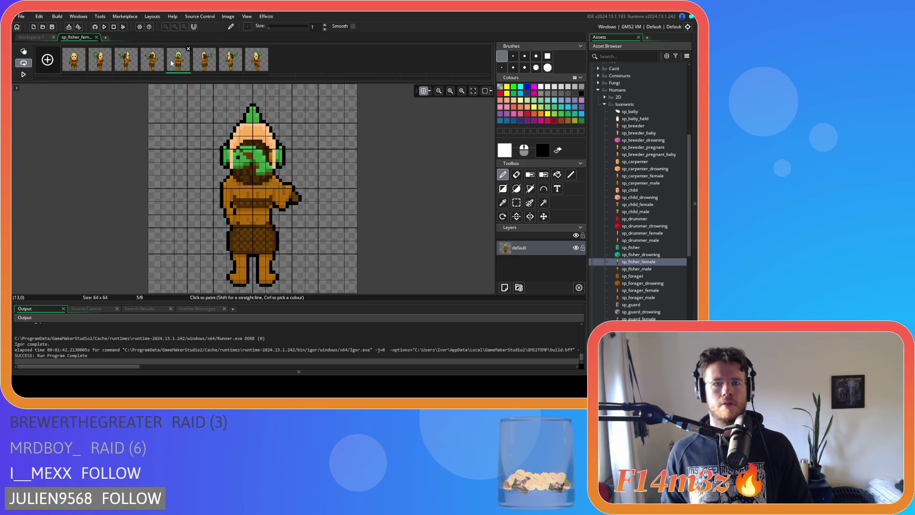
{"action": "left_click", "coordinate": [96, 38]}
- Crop the canvas to 64×58 with origin 32, 50, close it, and select sp_fisher_male
{"action": "left_click", "coordinate": [42, 111]}
{"action": "left_click", "coordinate": [128, 85]}
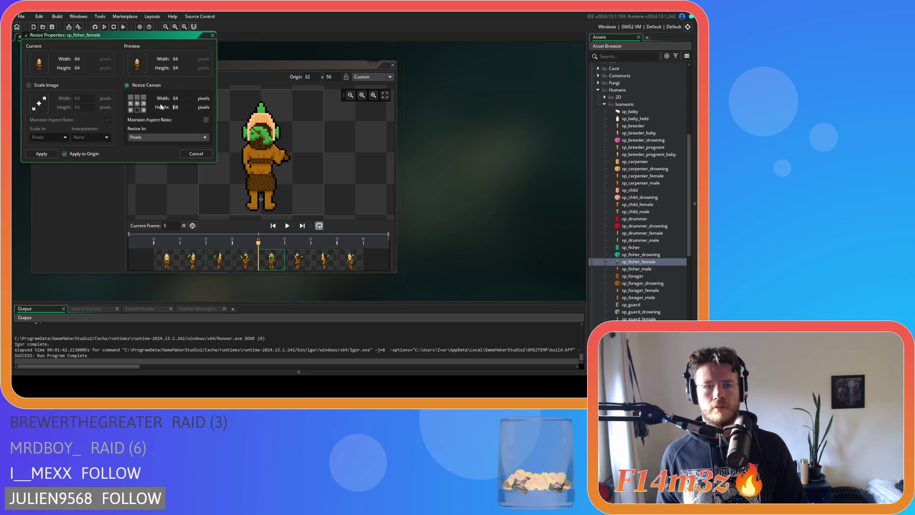
{"action": "type", "text": "58"}
{"action": "left_click", "coordinate": [41, 153]}
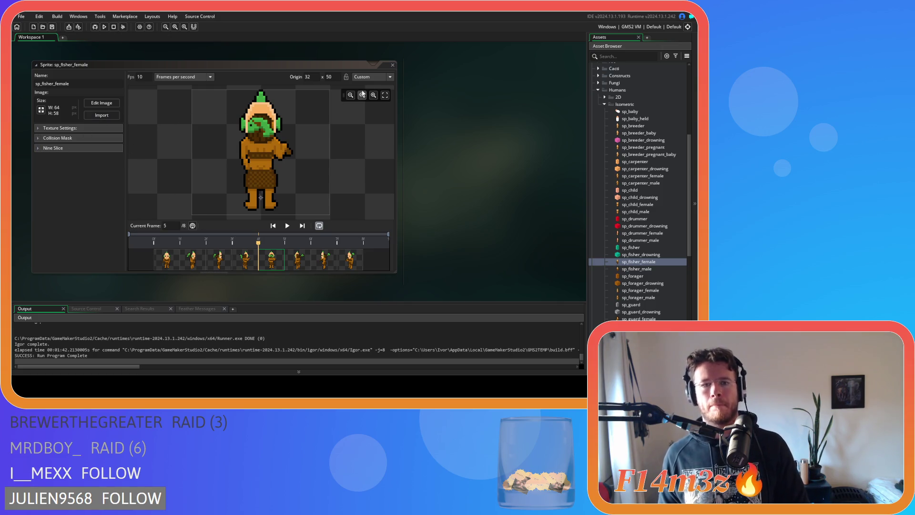
{"action": "left_click", "coordinate": [392, 64]}
{"action": "left_click", "coordinate": [635, 269]}
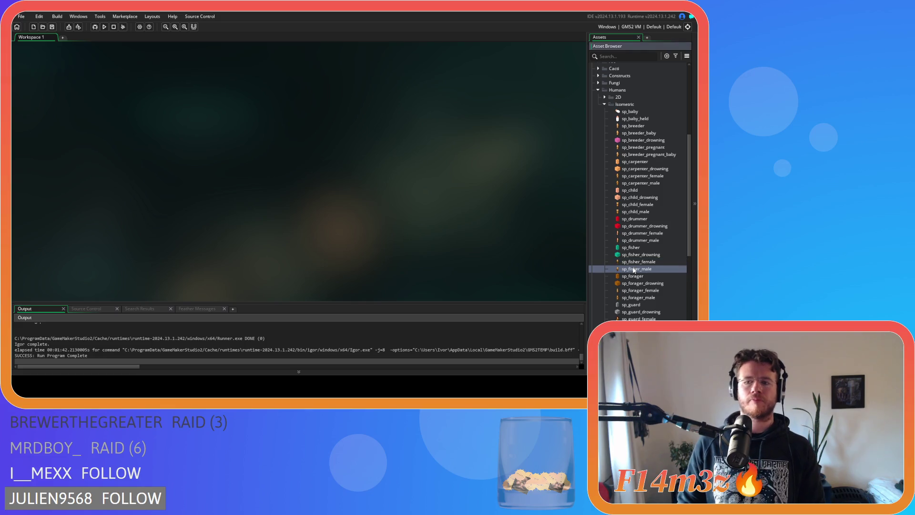
- Open sp_fisher_male and check its back-view frame 5 against a 4×4 pixel grid
{"action": "double_click", "coordinate": [634, 269]}
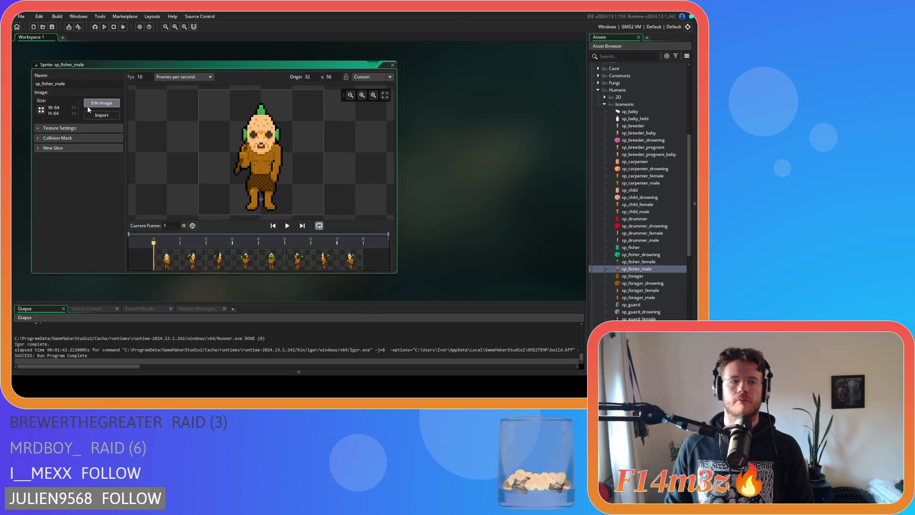
{"action": "left_click", "coordinate": [101, 103]}
{"action": "left_click", "coordinate": [178, 60]}
{"action": "left_click", "coordinate": [423, 91]}
{"action": "left_click", "coordinate": [430, 91]}
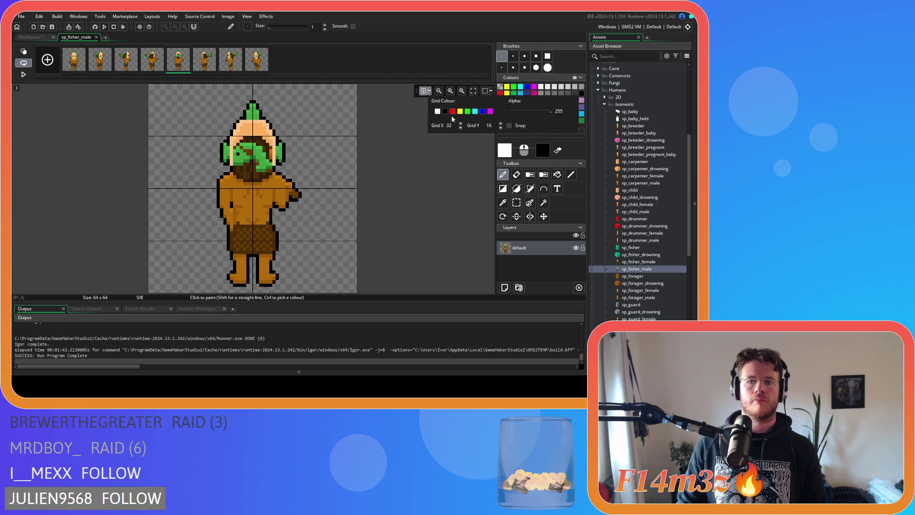
{"action": "double_click", "coordinate": [447, 126]}
{"action": "type", "text": "3"}
{"action": "double_click", "coordinate": [489, 125]}
{"action": "type", "text": "4"}
{"action": "double_click", "coordinate": [447, 125]}
{"action": "type", "text": "4"}
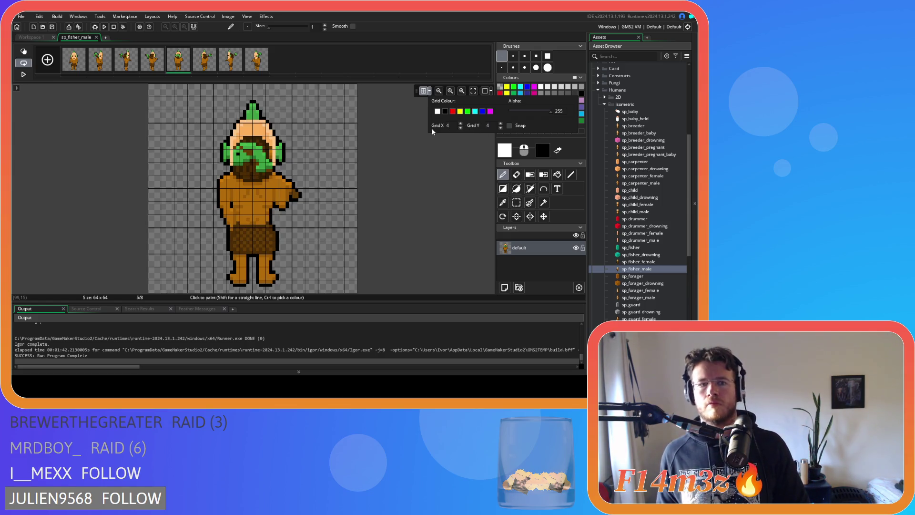
{"action": "left_click", "coordinate": [430, 91]}
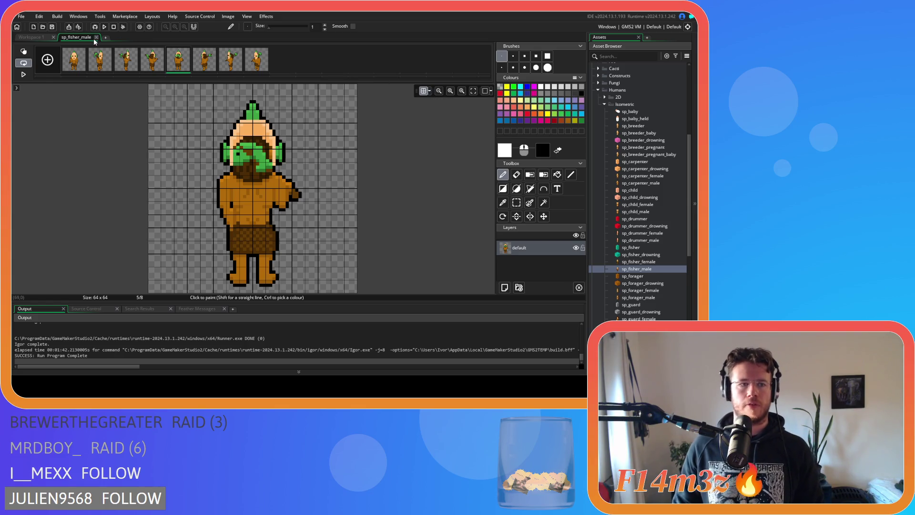
- Crop the canvas to 64×59 from the top using a bottom-centre anchor
{"action": "left_click", "coordinate": [96, 37]}
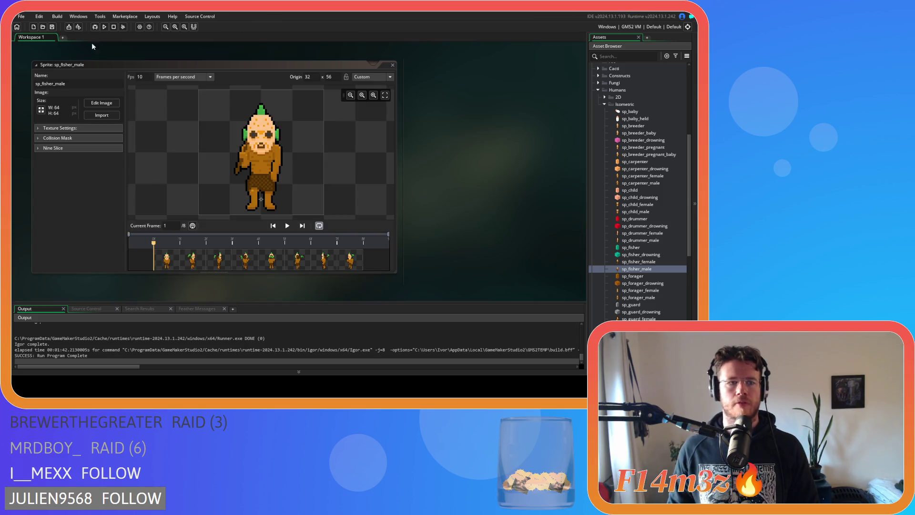
{"action": "left_click", "coordinate": [41, 110]}
{"action": "left_click", "coordinate": [149, 86]}
{"action": "left_click", "coordinate": [138, 110]}
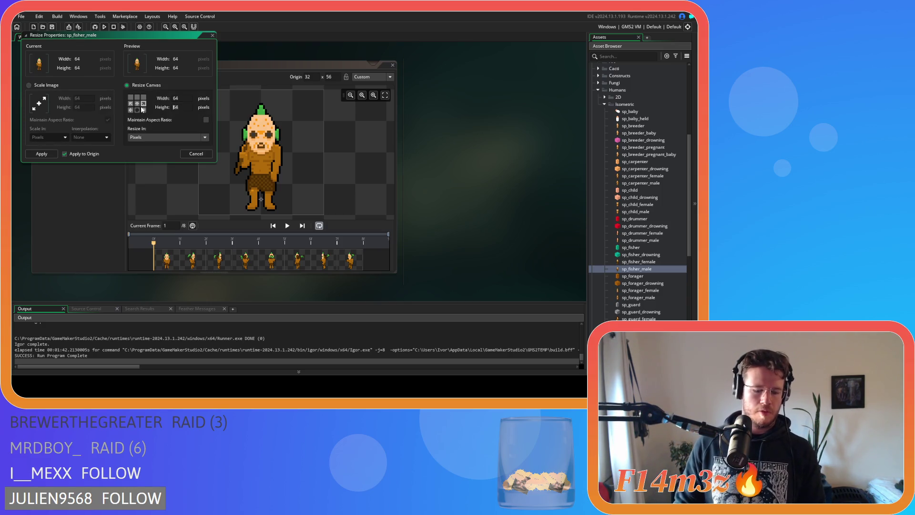
{"action": "type", "text": "59"}
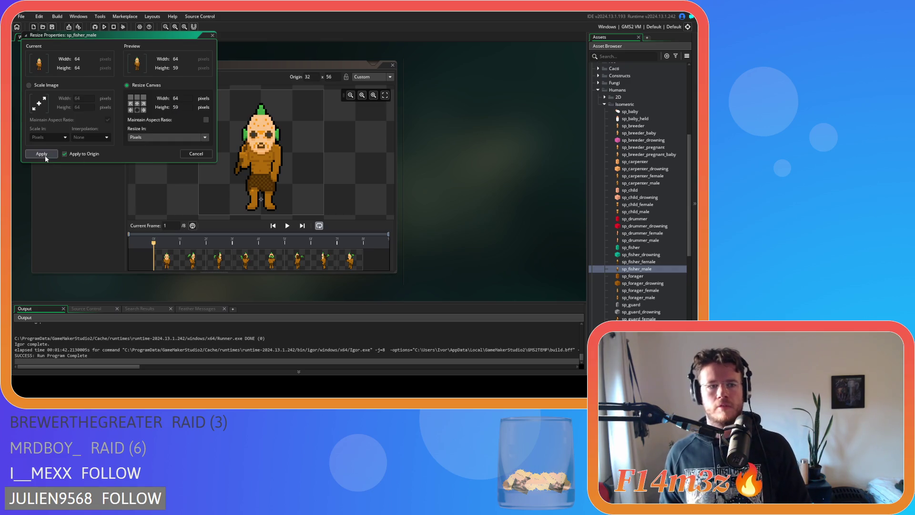
{"action": "left_click", "coordinate": [45, 156]}
- Preview frame 5 of the cropped sprite and close the sp_fisher_male window
{"action": "left_click", "coordinate": [273, 263]}
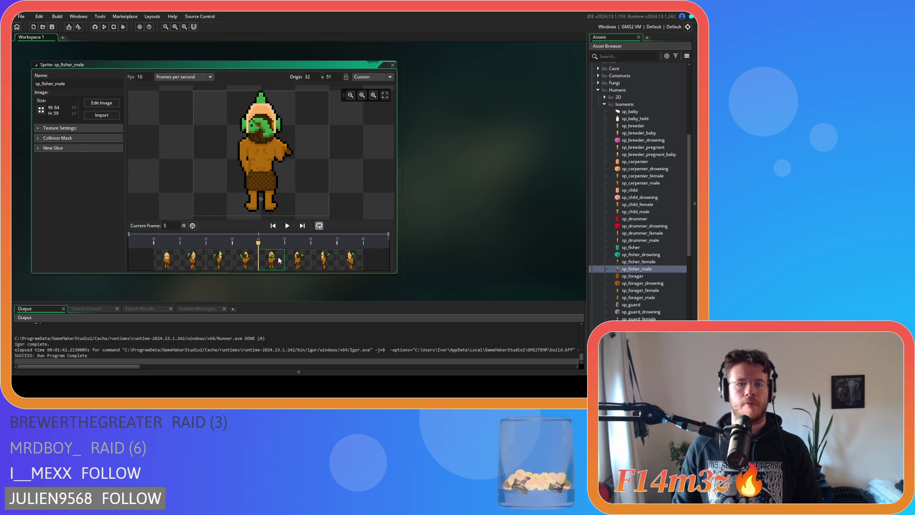
{"action": "left_click", "coordinate": [392, 65]}
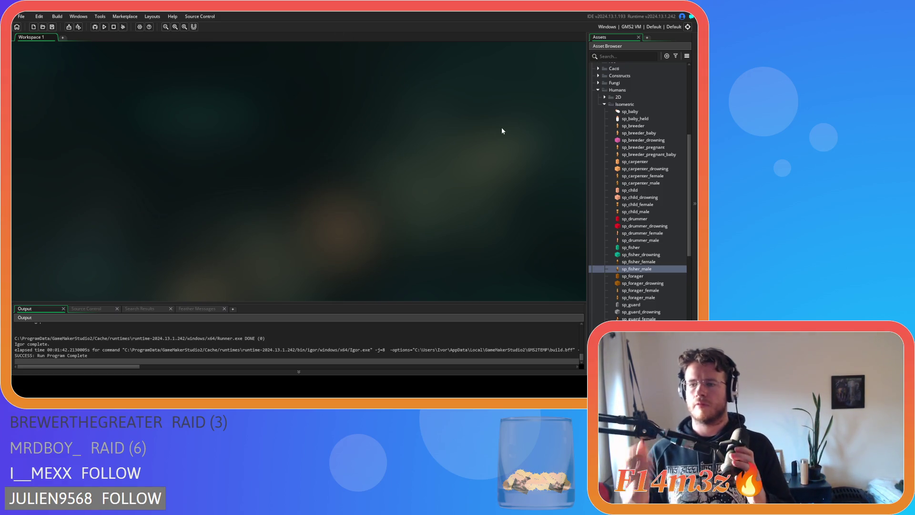
{"action": "double_click", "coordinate": [649, 290]}
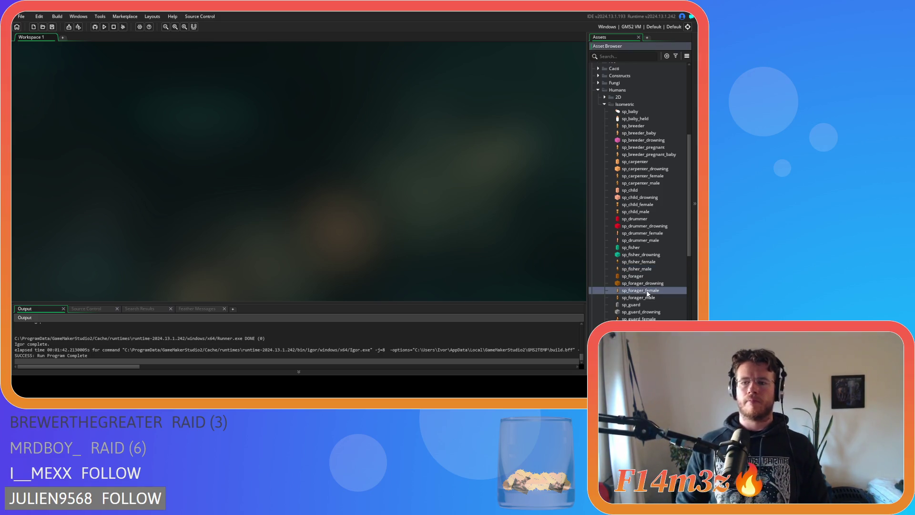
- Inspect sp_forager_female's back-view frame 5 over a 2×2 pixel grid
{"action": "left_click", "coordinate": [100, 103]}
{"action": "left_click", "coordinate": [180, 66]}
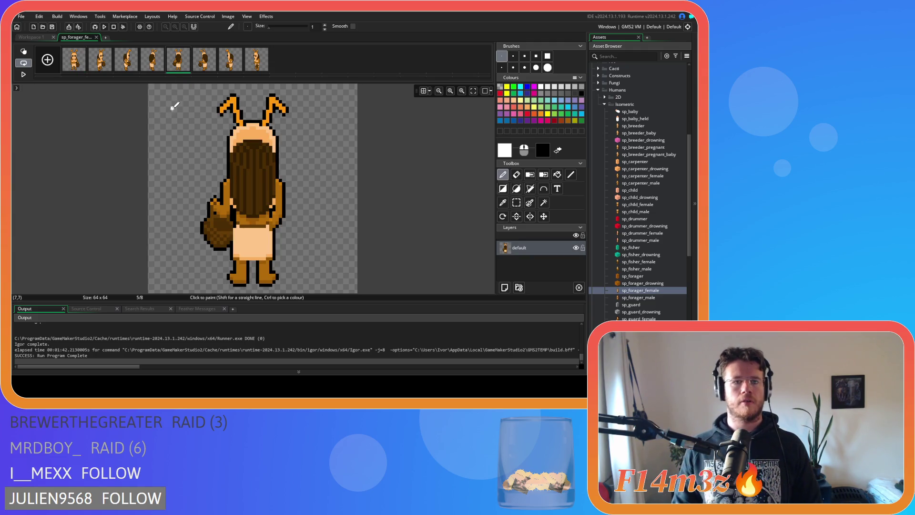
{"action": "left_click", "coordinate": [423, 91]}
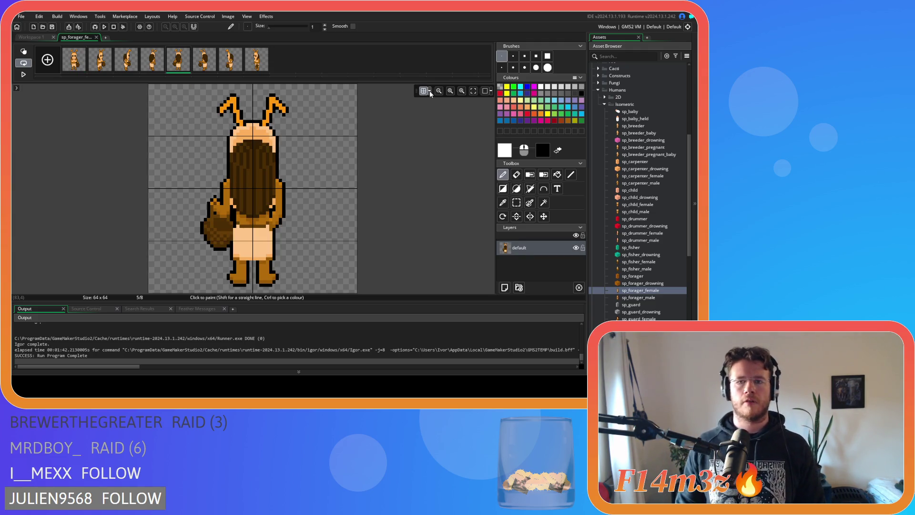
{"action": "left_click", "coordinate": [428, 91]}
{"action": "double_click", "coordinate": [448, 126]}
{"action": "type", "text": "2"}
{"action": "double_click", "coordinate": [488, 125]}
{"action": "type", "text": "2"}
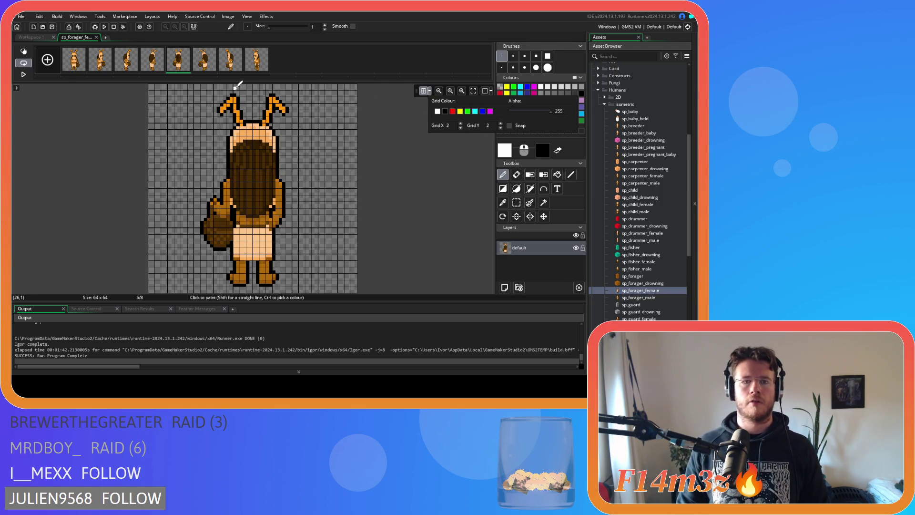
- Crop the canvas to 64×61 so the origin becomes 32, 53
{"action": "left_click", "coordinate": [96, 37]}
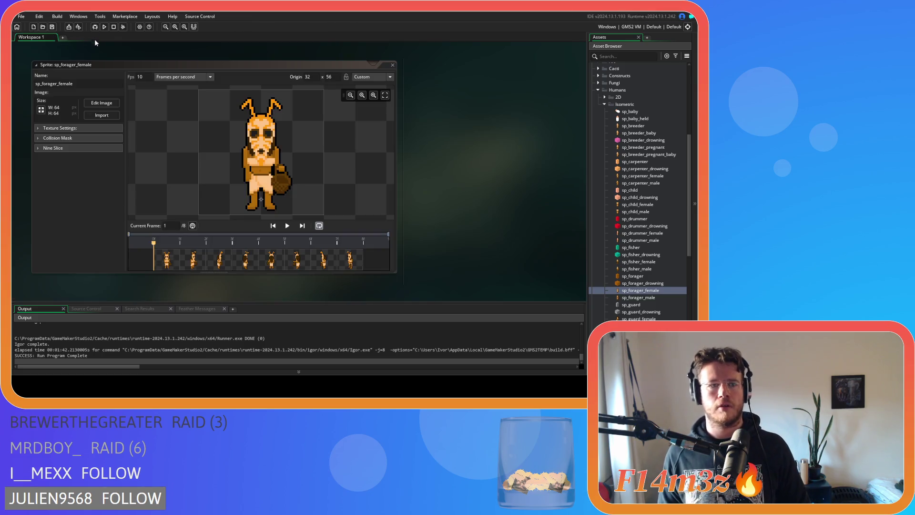
{"action": "left_click", "coordinate": [41, 116]}
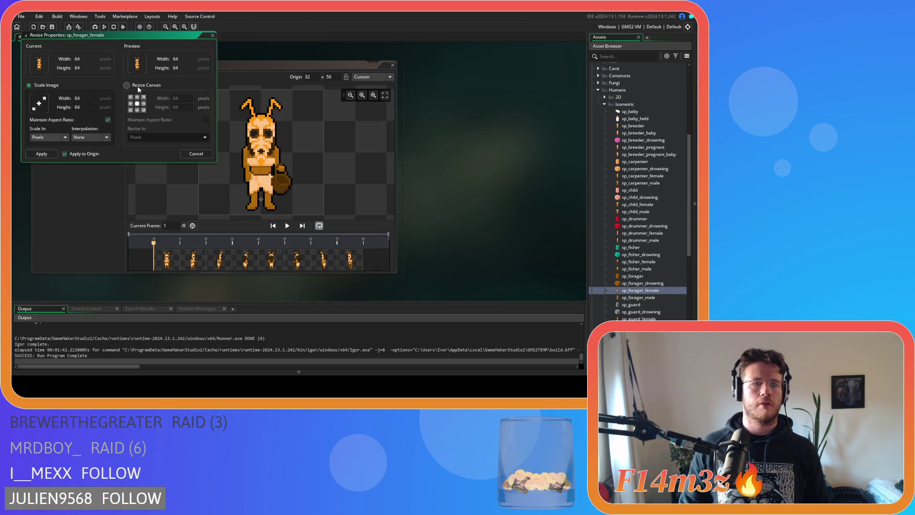
{"action": "left_click", "coordinate": [126, 85]}
{"action": "double_click", "coordinate": [176, 107]}
{"action": "type", "text": "61"}
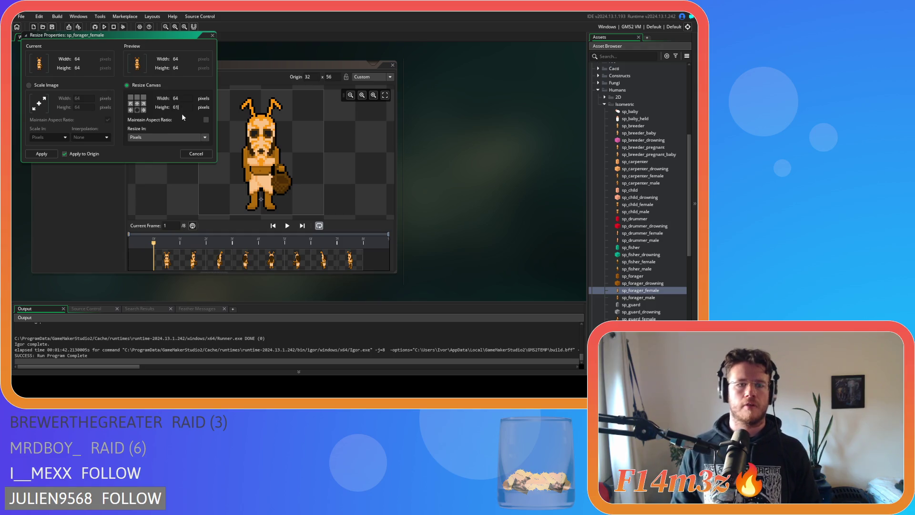
{"action": "left_click", "coordinate": [49, 156]}
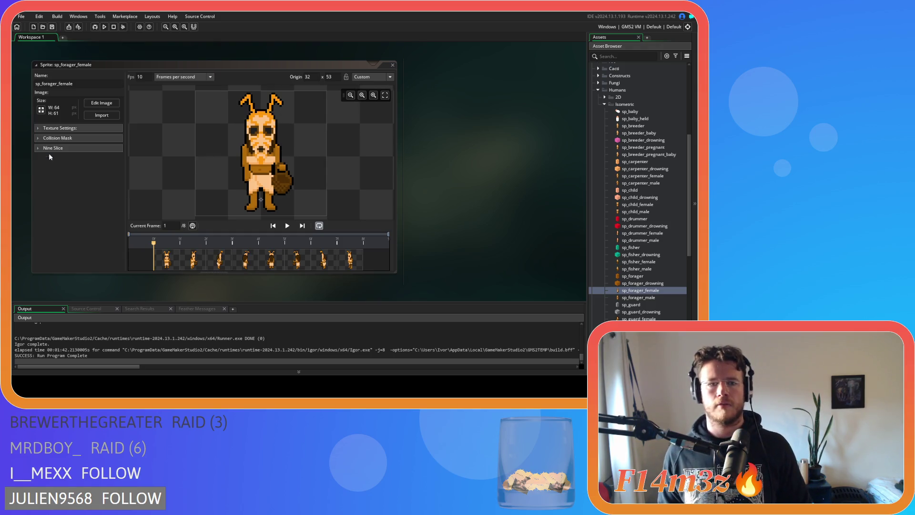
- Compare back-view frame 5 with side-view frame 4, then close sp_forager_female
{"action": "left_click", "coordinate": [270, 265]}
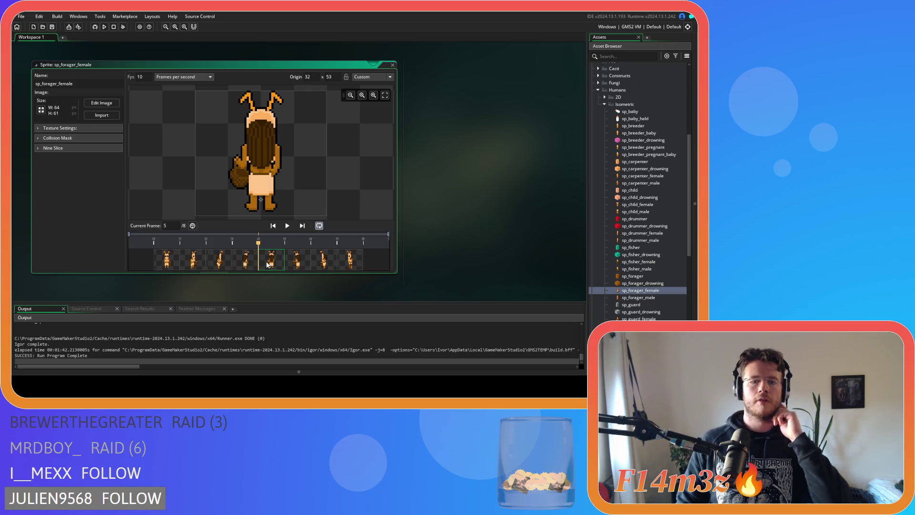
{"action": "left_click", "coordinate": [247, 266]}
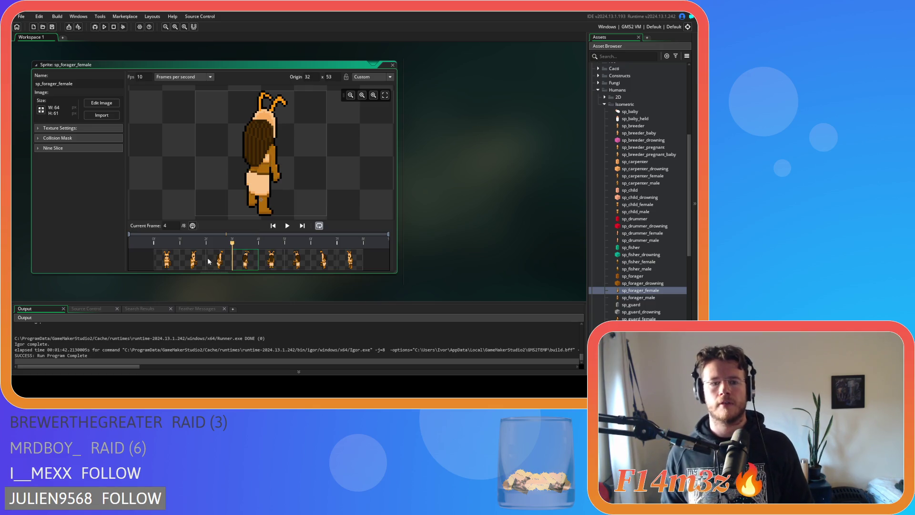
{"action": "left_click", "coordinate": [270, 261]}
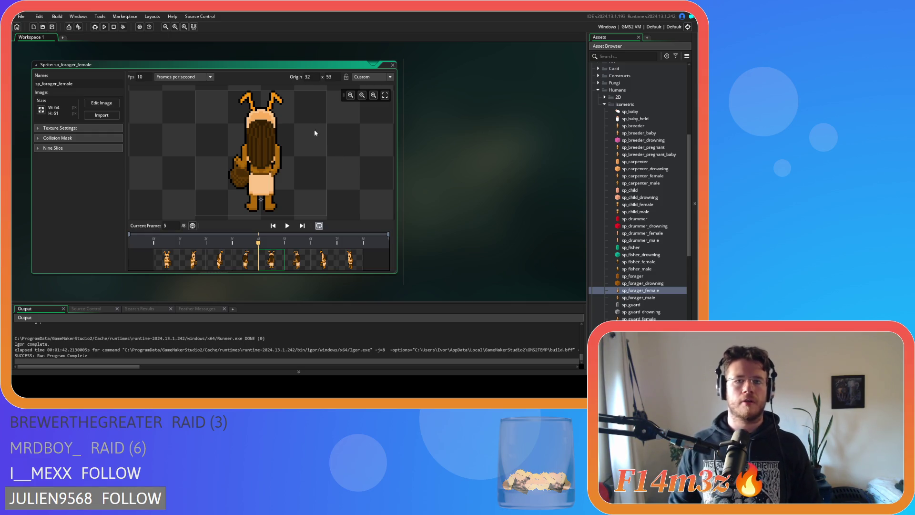
{"action": "left_click", "coordinate": [392, 66]}
{"action": "left_click", "coordinate": [642, 298]}
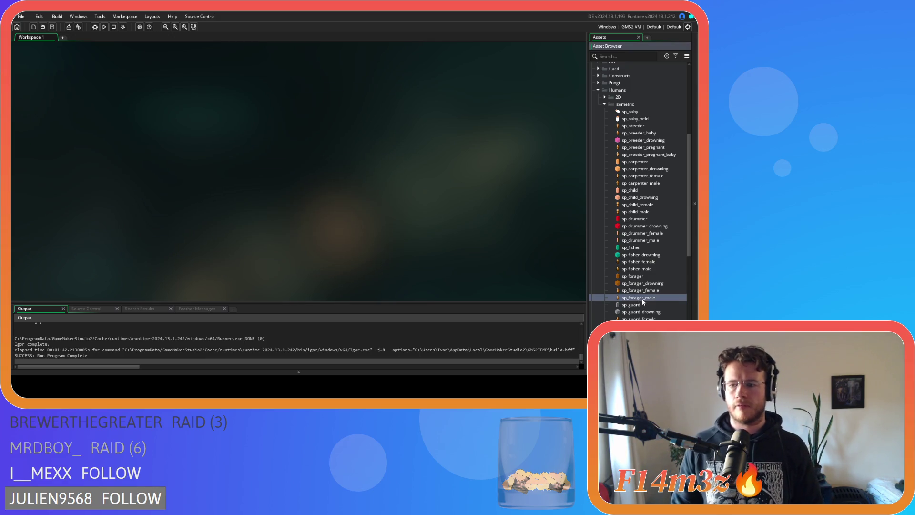
- Open sp_forager_male and overlay a pixel grid on its back-facing frame 5
{"action": "double_click", "coordinate": [642, 298]}
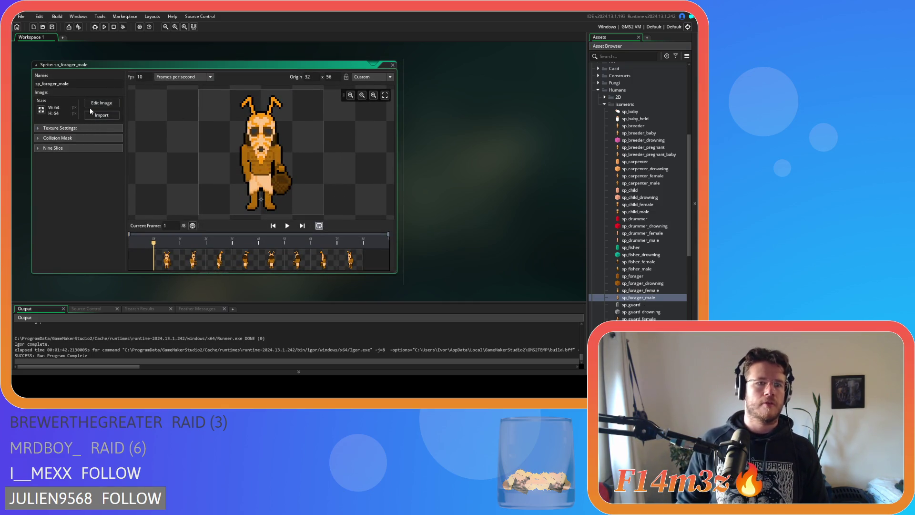
{"action": "left_click", "coordinate": [90, 104]}
{"action": "left_click", "coordinate": [174, 61]}
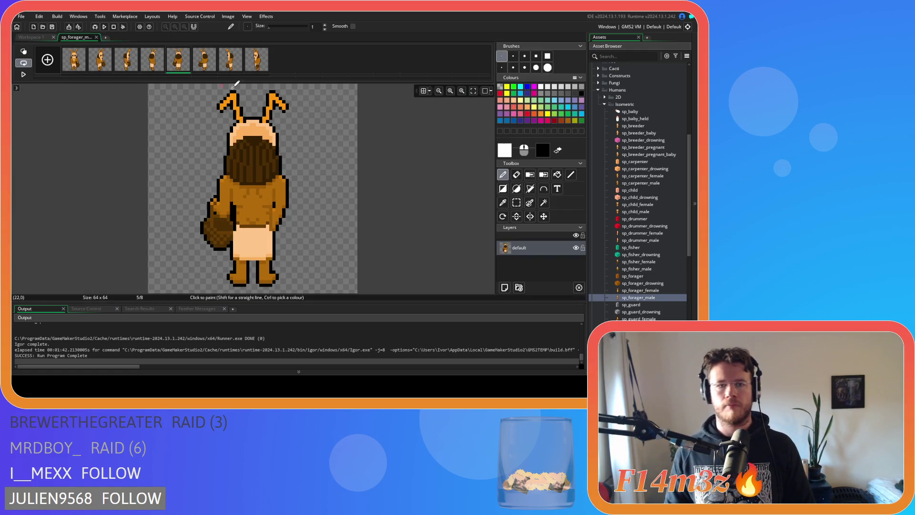
{"action": "left_click", "coordinate": [432, 90]}
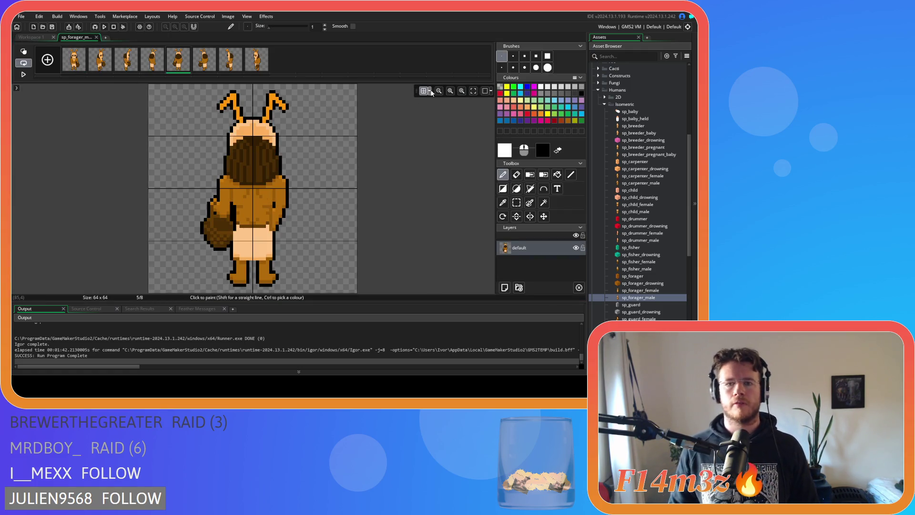
{"action": "left_click", "coordinate": [431, 90]}
{"action": "type", "text": "22"}
- Crop the canvas to 64×62 from the top, anchored at bottom-middle
{"action": "left_click", "coordinate": [97, 37]}
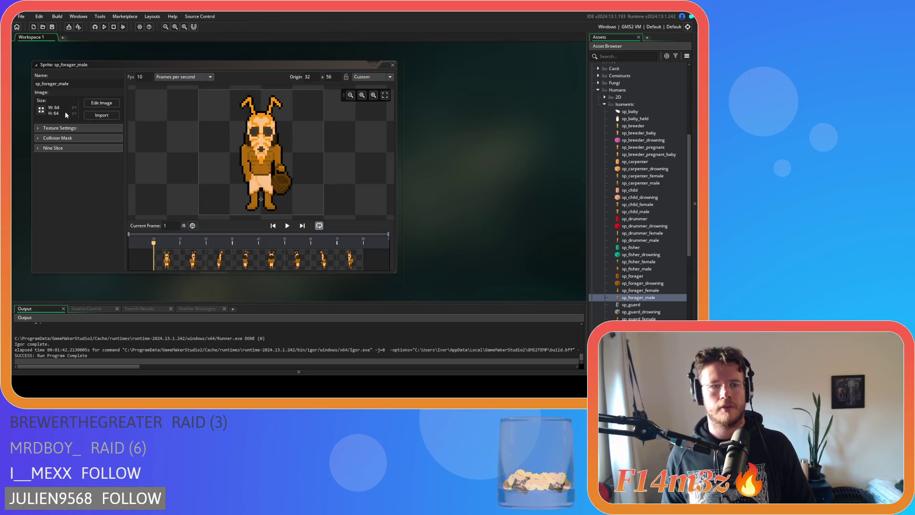
{"action": "left_click", "coordinate": [41, 110]}
{"action": "left_click", "coordinate": [126, 85]}
{"action": "left_click", "coordinate": [138, 110]}
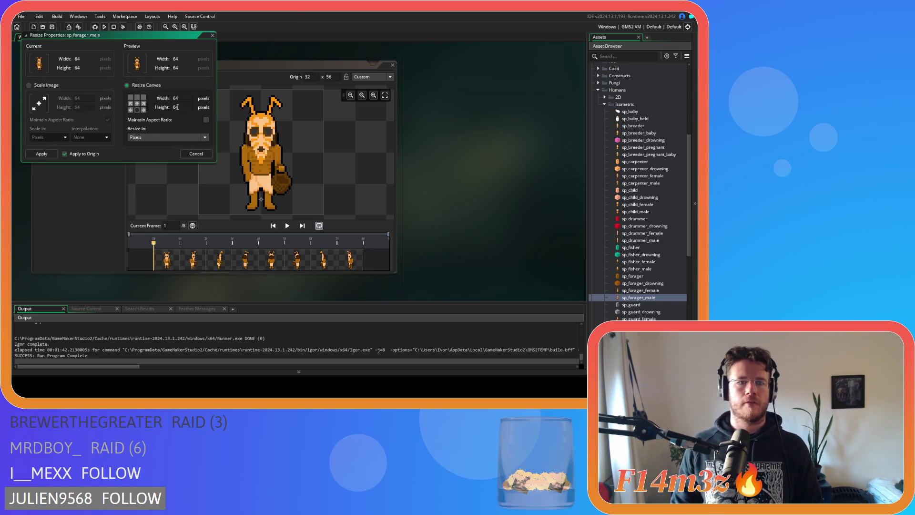
{"action": "key", "text": "BackSpace"}
{"action": "type", "text": "2"}
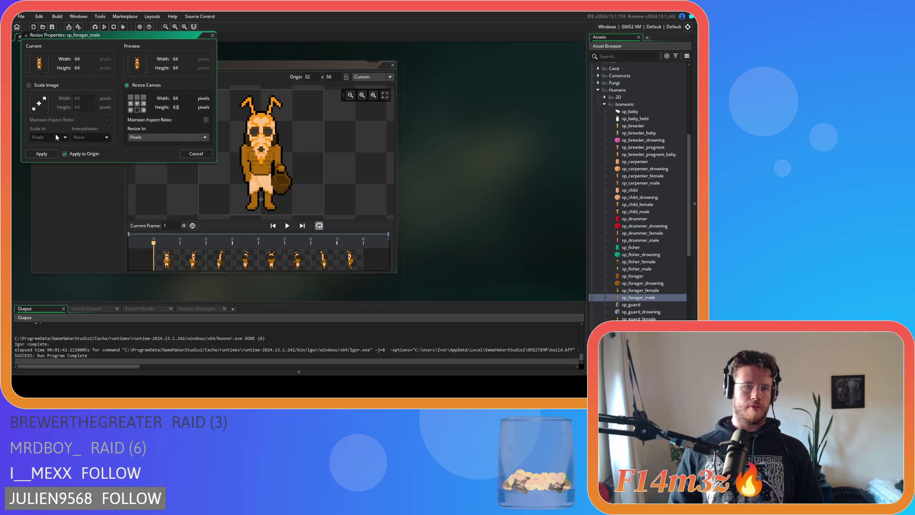
{"action": "left_click", "coordinate": [42, 154]}
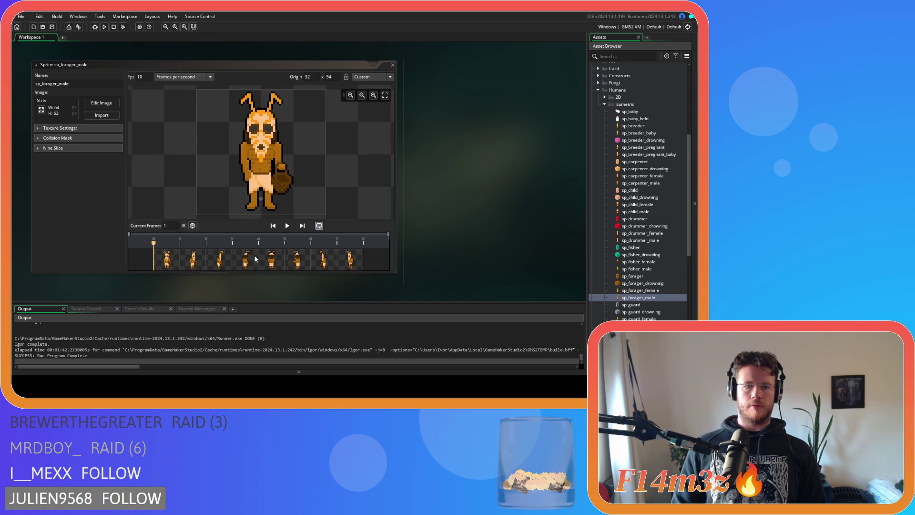
- Preview frame 5 of the cropped sprite and close the sp_forager_male editor
{"action": "left_click", "coordinate": [270, 267]}
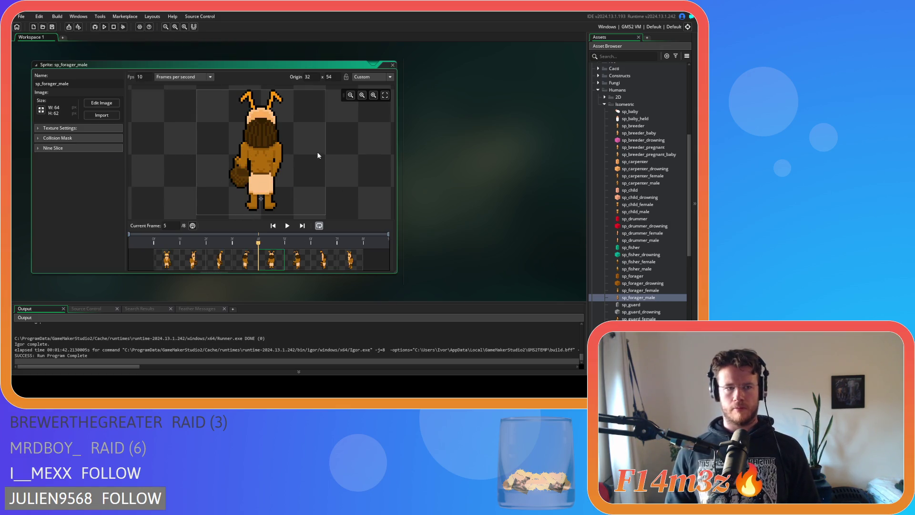
{"action": "left_click", "coordinate": [393, 65]}
{"action": "scroll", "coordinate": [632, 286], "scroll_direction": "down", "scroll_amount": 2}
{"action": "scroll", "coordinate": [631, 286], "scroll_direction": "down", "scroll_amount": 1}
{"action": "double_click", "coordinate": [639, 277]}
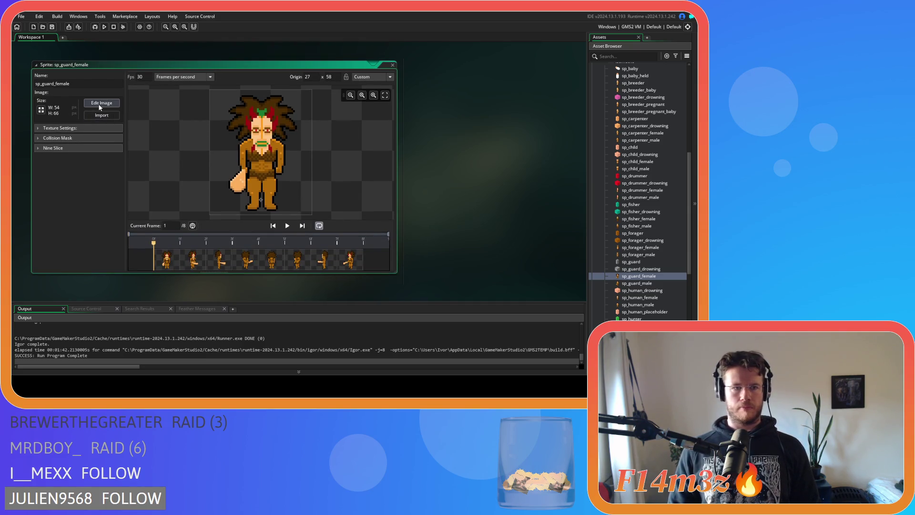
{"action": "left_click", "coordinate": [100, 103]}
{"action": "left_click", "coordinate": [170, 66]}
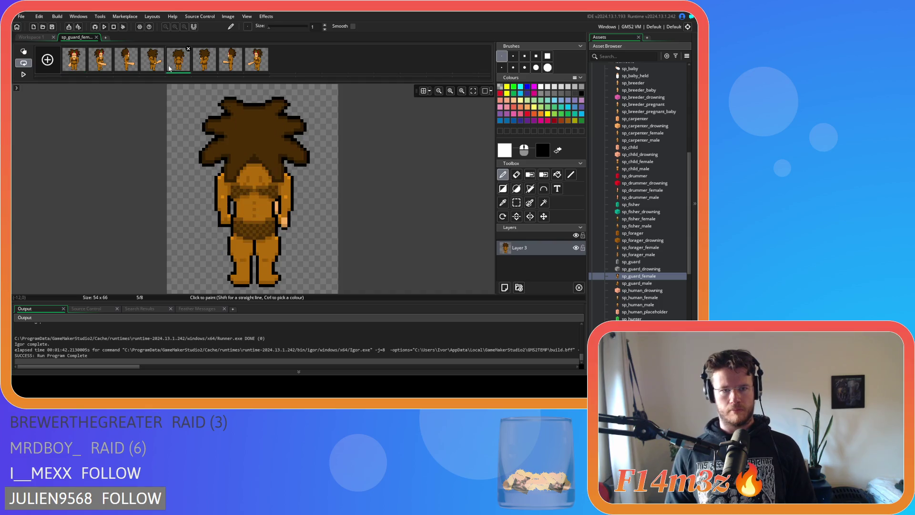
{"action": "left_click", "coordinate": [129, 67]}
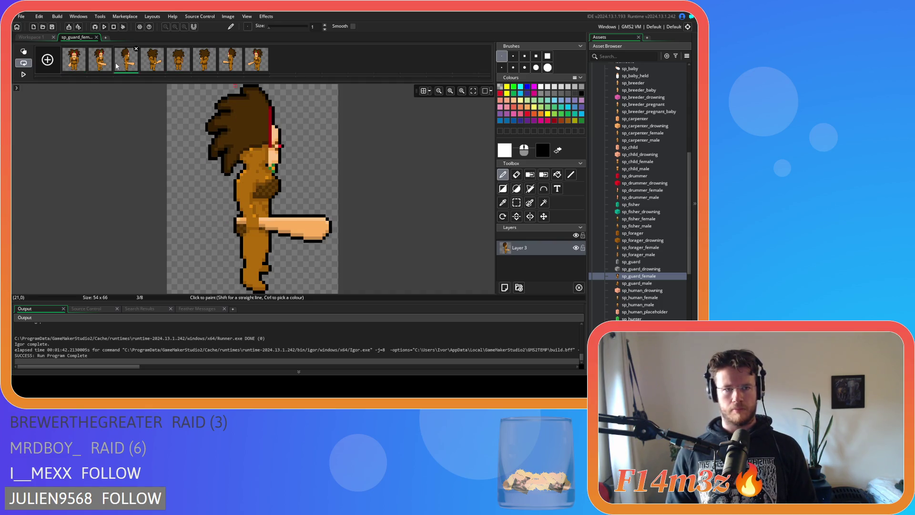
{"action": "left_click", "coordinate": [102, 65]}
{"action": "left_click", "coordinate": [75, 65]}
{"action": "left_click", "coordinate": [102, 65]}
{"action": "left_click", "coordinate": [127, 64]}
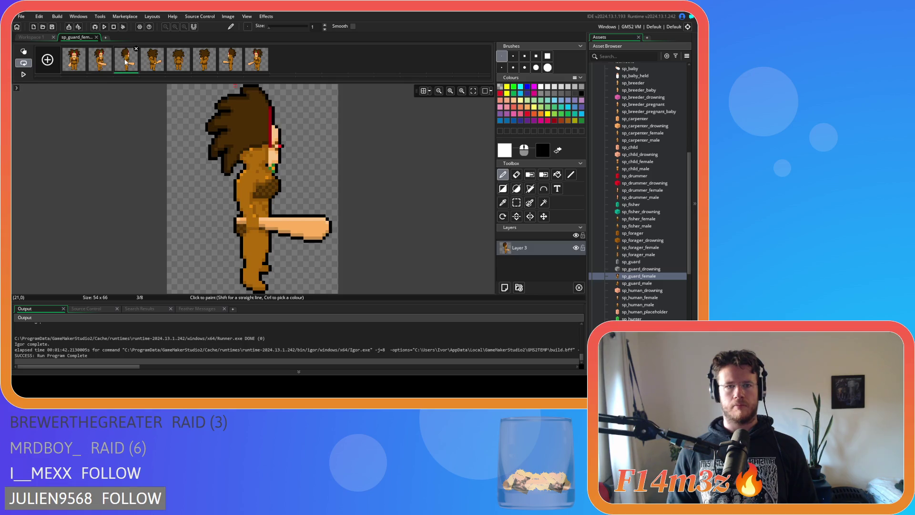
{"action": "left_click", "coordinate": [149, 63]}
{"action": "left_click", "coordinate": [179, 64]}
{"action": "left_click", "coordinate": [234, 66]}
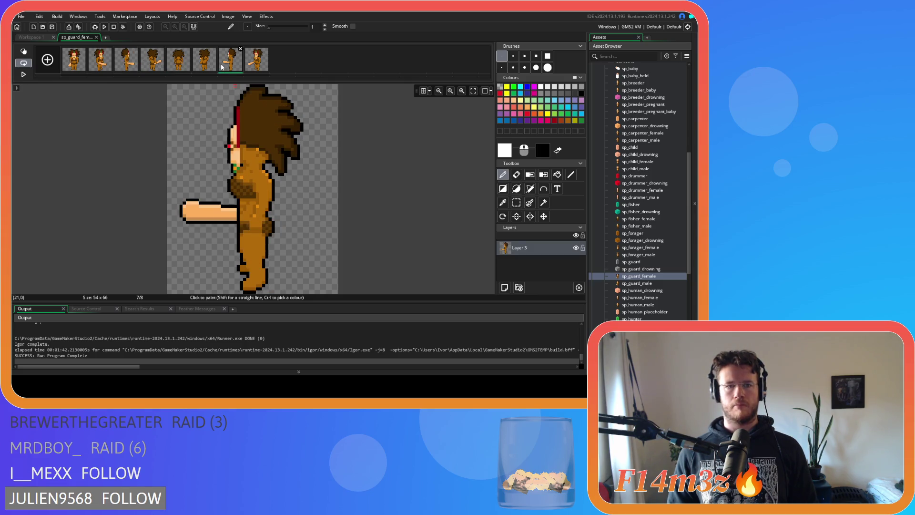
{"action": "left_click", "coordinate": [95, 37]}
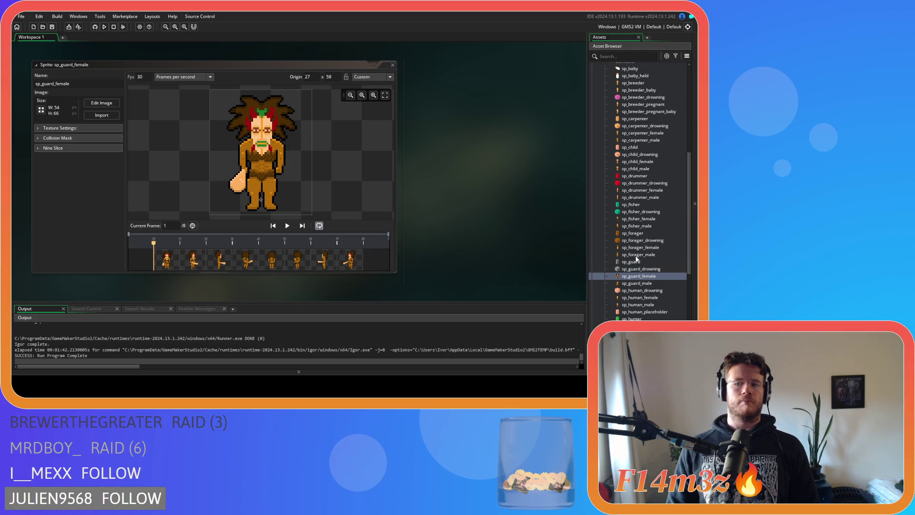
{"action": "left_click", "coordinate": [634, 255]}
{"action": "double_click", "coordinate": [644, 297]}
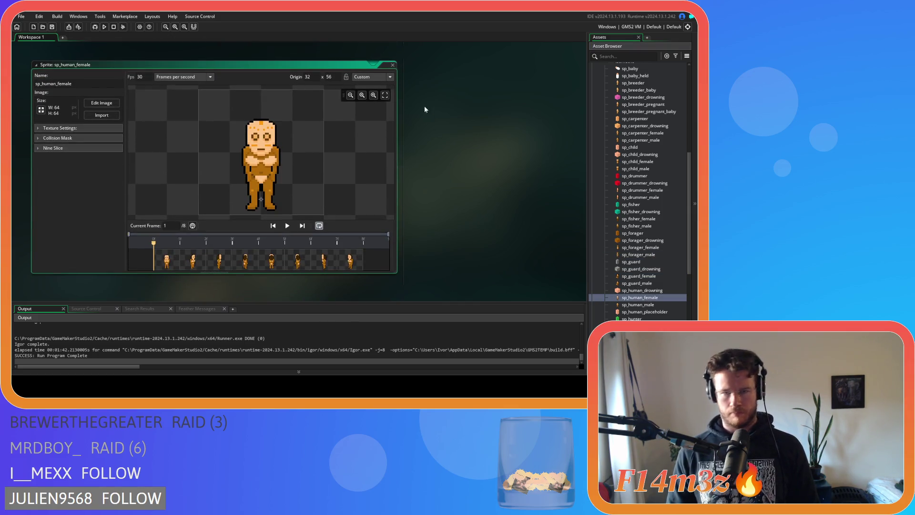
{"action": "left_click", "coordinate": [392, 65]}
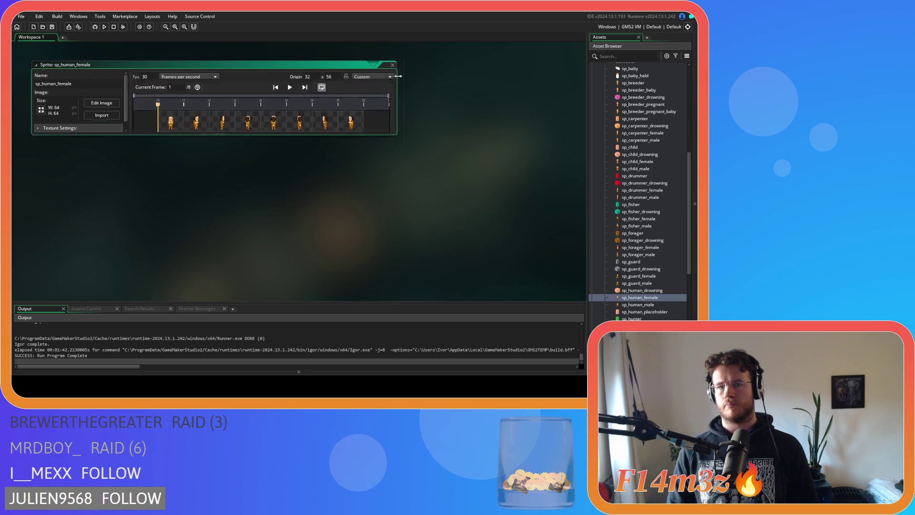
- Open sp_guard_male and look through frames 3, 4 and back-facing frame 5
{"action": "double_click", "coordinate": [637, 283]}
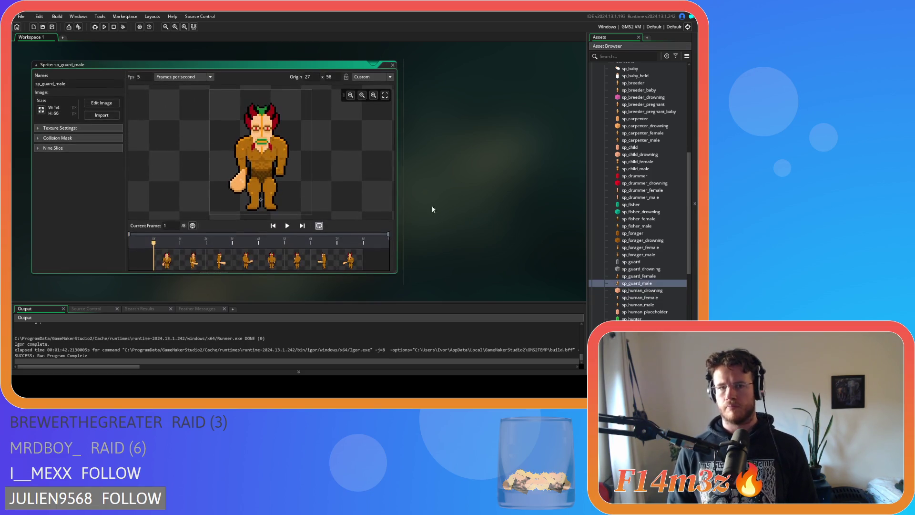
{"action": "left_click", "coordinate": [102, 103]}
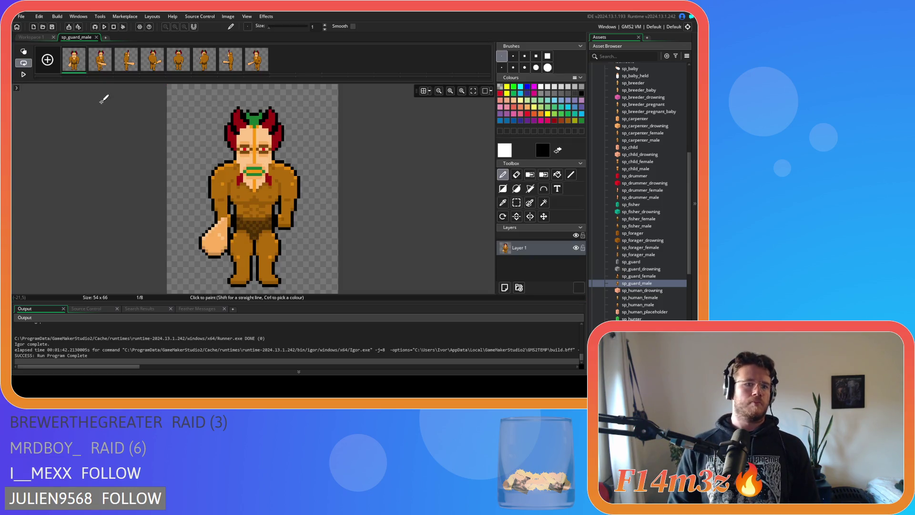
{"action": "left_click", "coordinate": [128, 66]}
{"action": "left_click", "coordinate": [153, 65]}
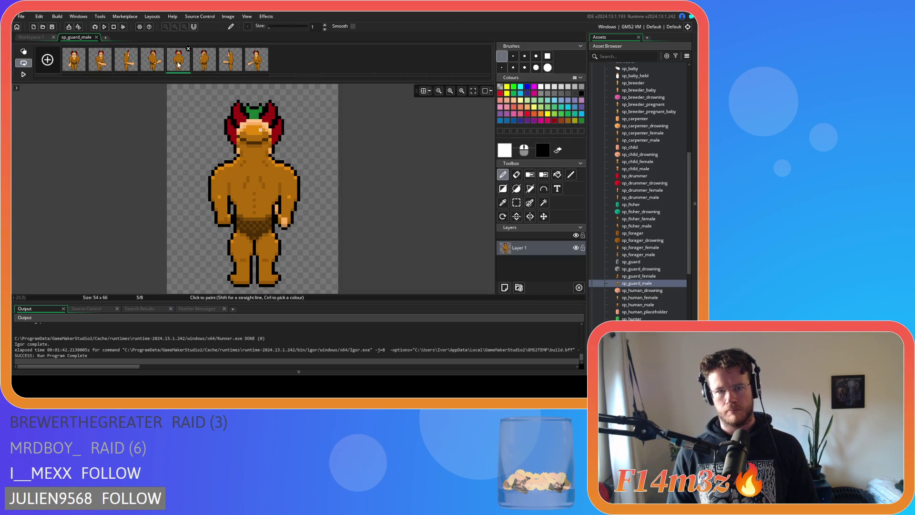
{"action": "left_click", "coordinate": [134, 65]}
{"action": "left_click", "coordinate": [157, 63]}
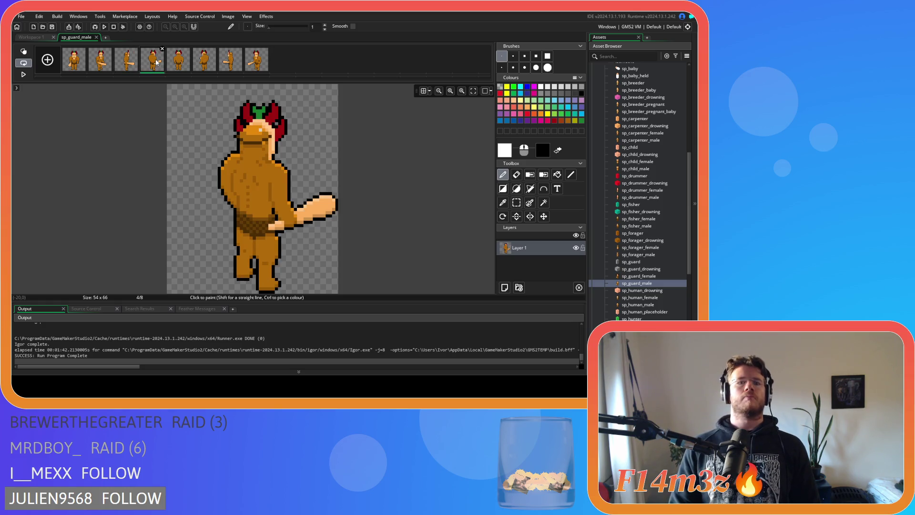
{"action": "left_click", "coordinate": [180, 64]}
- Overlay a 4×4 pixel grid on the guard's canvas
{"action": "left_click", "coordinate": [429, 92]}
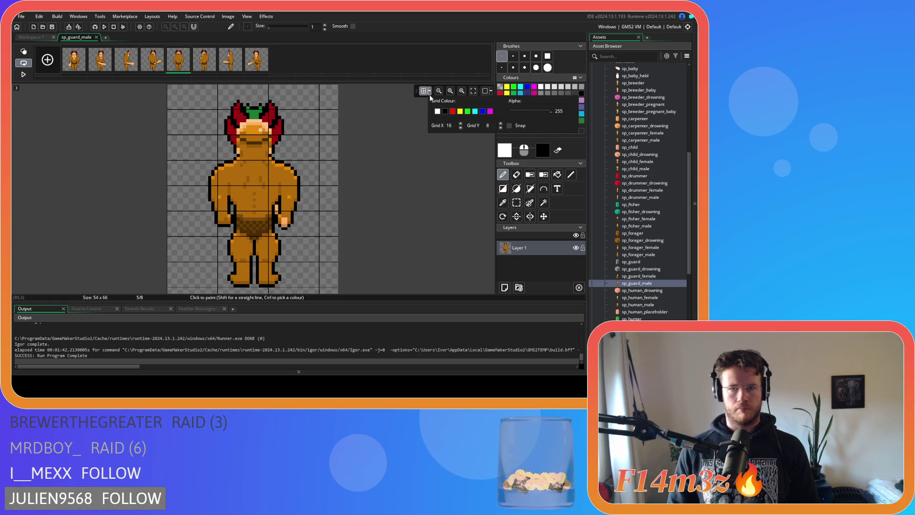
{"action": "double_click", "coordinate": [449, 125]}
{"action": "type", "text": "3"}
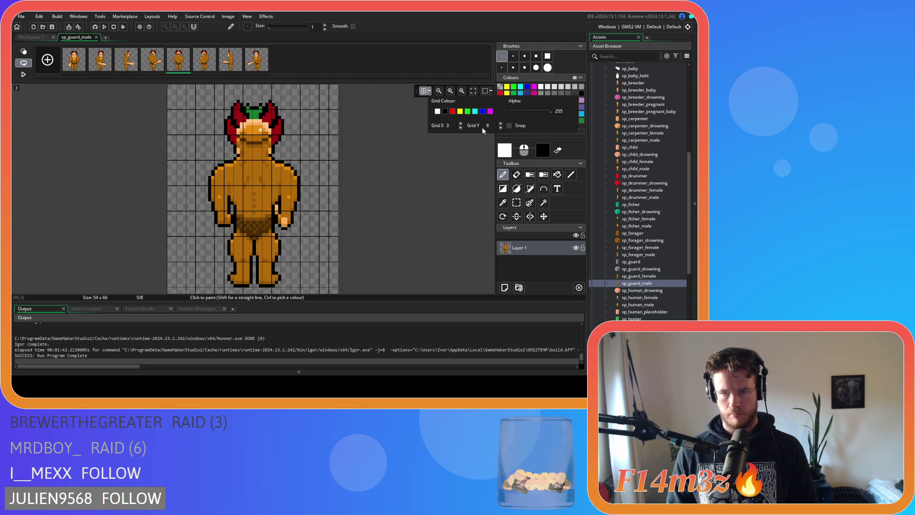
{"action": "key", "text": "BackSpace"}
{"action": "type", "text": "44"}
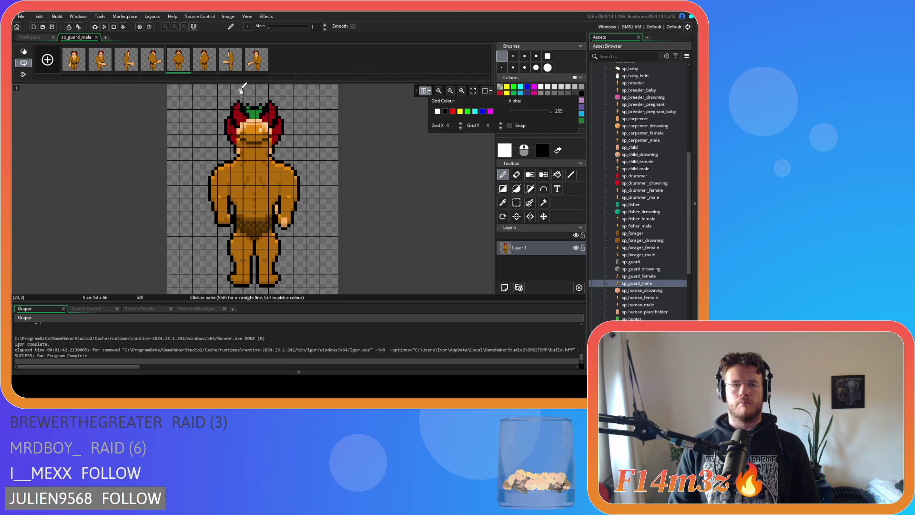
{"action": "left_click", "coordinate": [97, 39]}
- Resize the canvas height to 61, cropping sp_guard_male to 54×61
{"action": "left_click", "coordinate": [97, 37]}
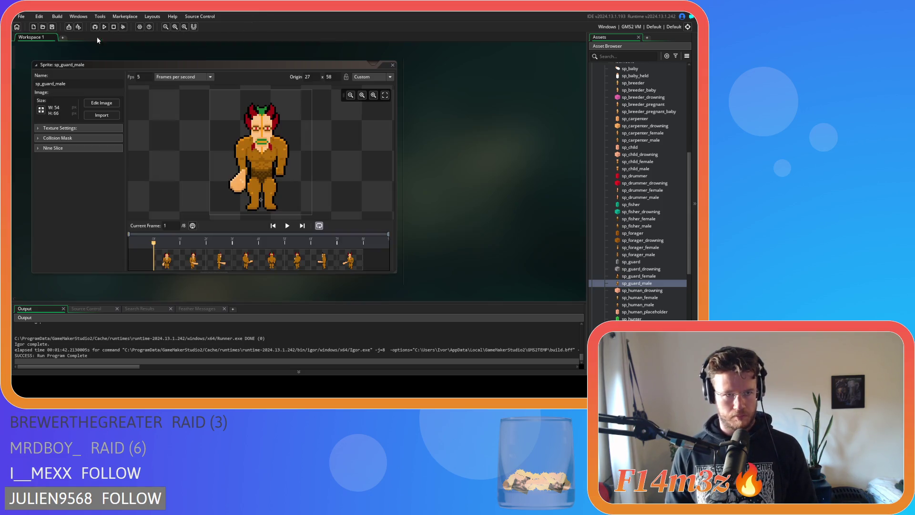
{"action": "left_click", "coordinate": [40, 110]}
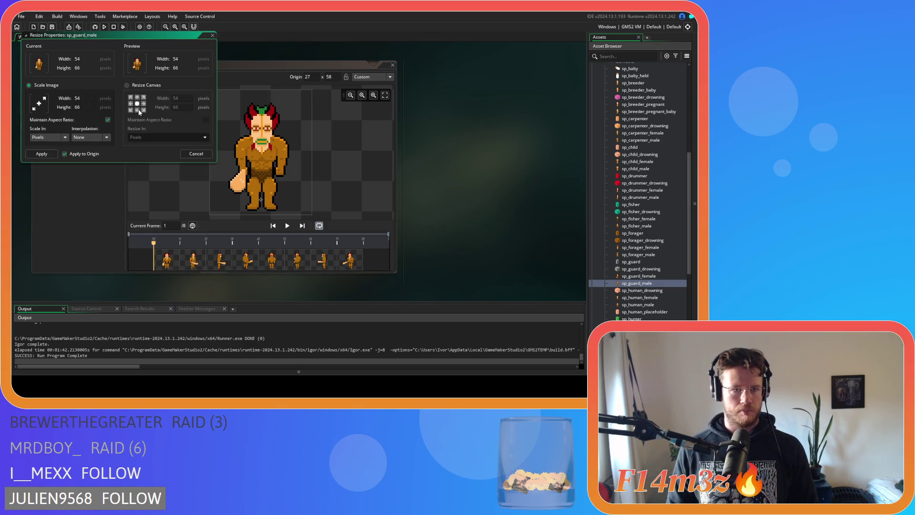
{"action": "left_click", "coordinate": [141, 87]}
{"action": "left_click", "coordinate": [179, 108]}
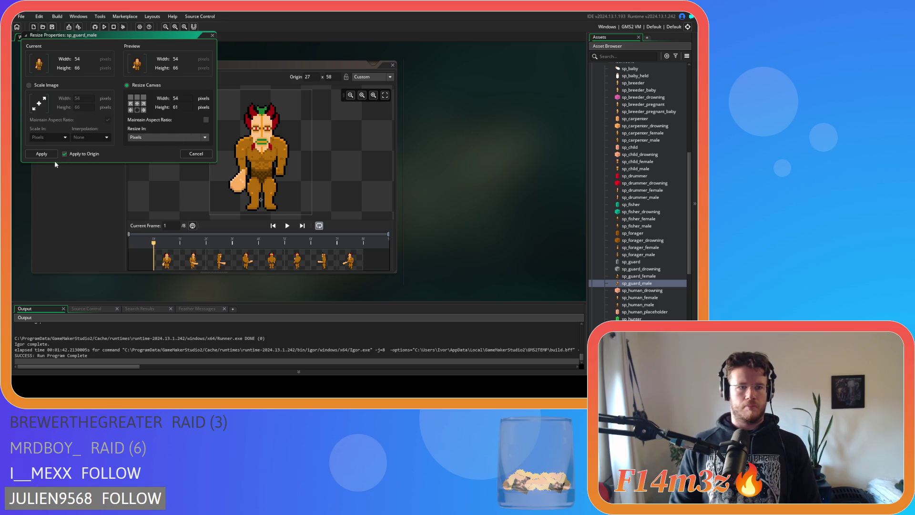
{"action": "left_click", "coordinate": [50, 155]}
- Preview frames 5, 4, 2 and 3 of the cropped guard, then close its editor
{"action": "left_click", "coordinate": [262, 264]}
{"action": "left_click", "coordinate": [241, 263]}
{"action": "left_click", "coordinate": [202, 260]}
{"action": "left_click", "coordinate": [218, 258]}
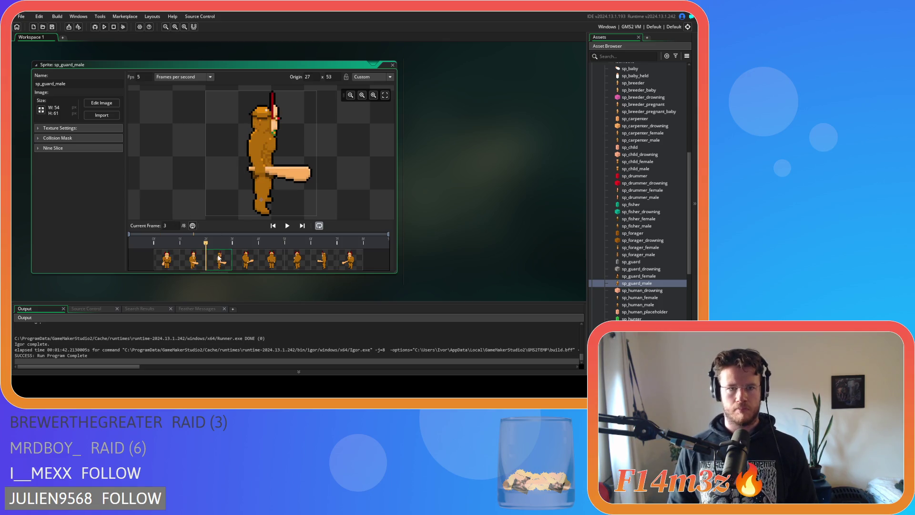
{"action": "left_click", "coordinate": [392, 64]}
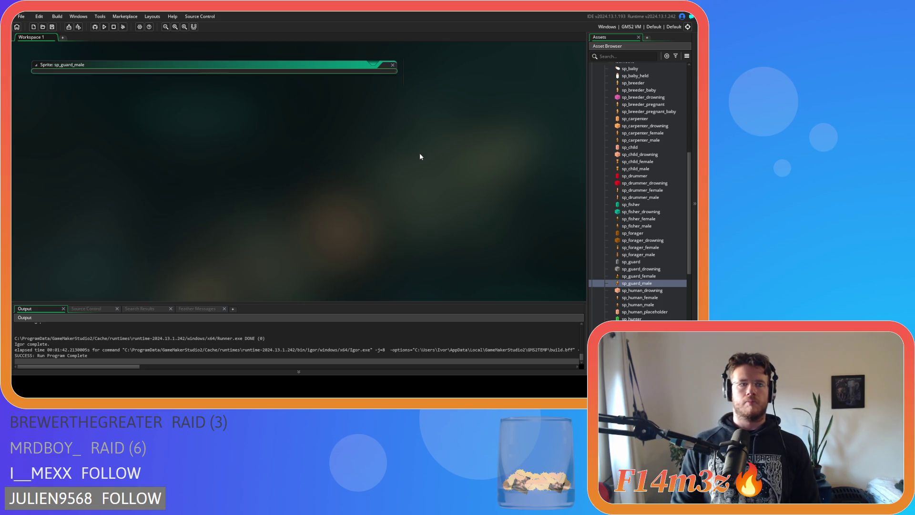
{"action": "double_click", "coordinate": [645, 298]}
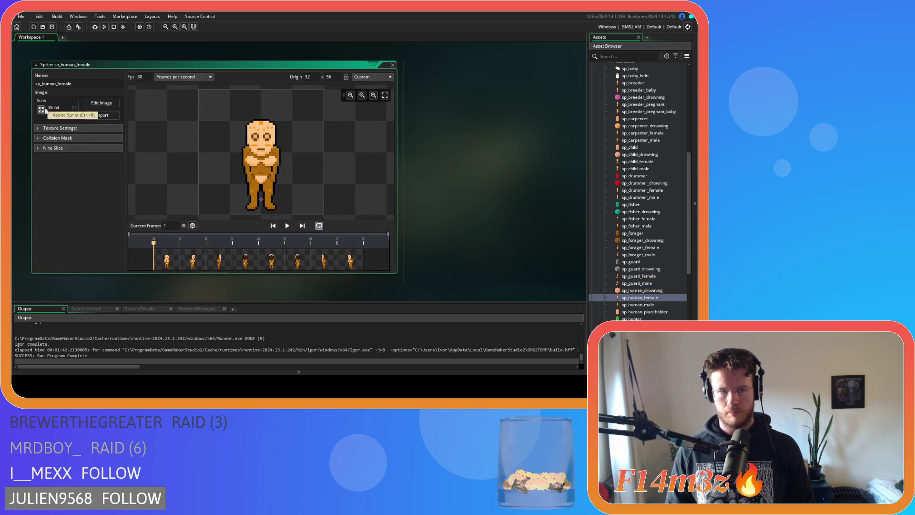
- Show sp_human_female's back-view frame 5 with a 4×4 pixel grid, then leave the image editor
{"action": "left_click", "coordinate": [101, 103]}
{"action": "left_click", "coordinate": [178, 60]}
{"action": "left_click", "coordinate": [205, 60]}
{"action": "left_click", "coordinate": [178, 60]}
{"action": "left_click", "coordinate": [422, 91]}
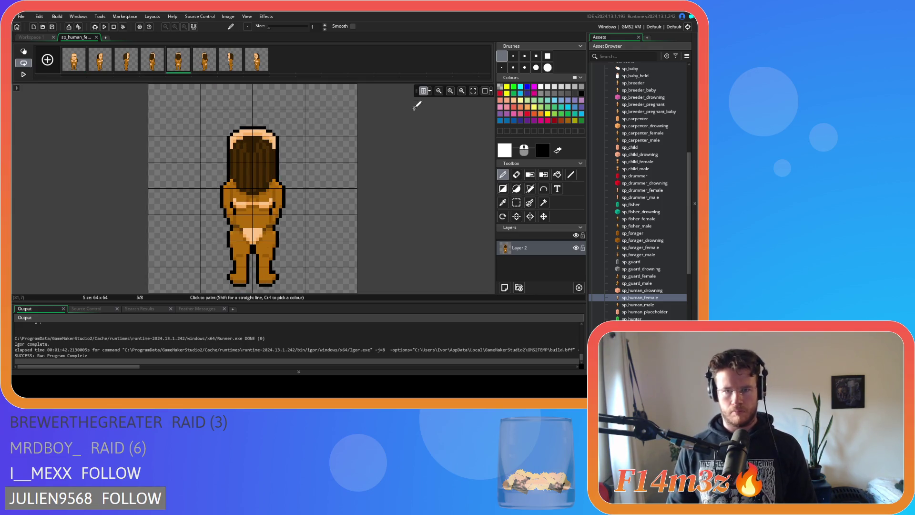
{"action": "left_click", "coordinate": [430, 91]}
{"action": "double_click", "coordinate": [449, 125]}
{"action": "type", "text": "4"}
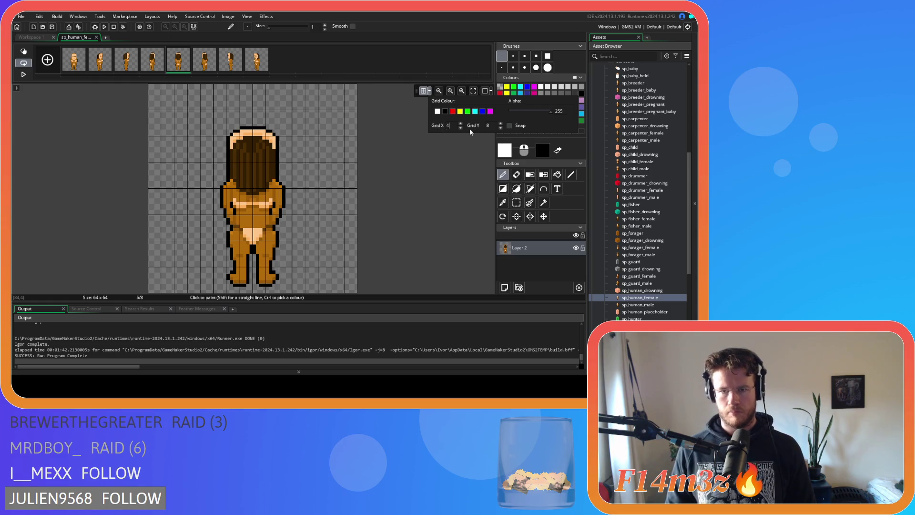
{"action": "double_click", "coordinate": [492, 125]}
{"action": "type", "text": "4"}
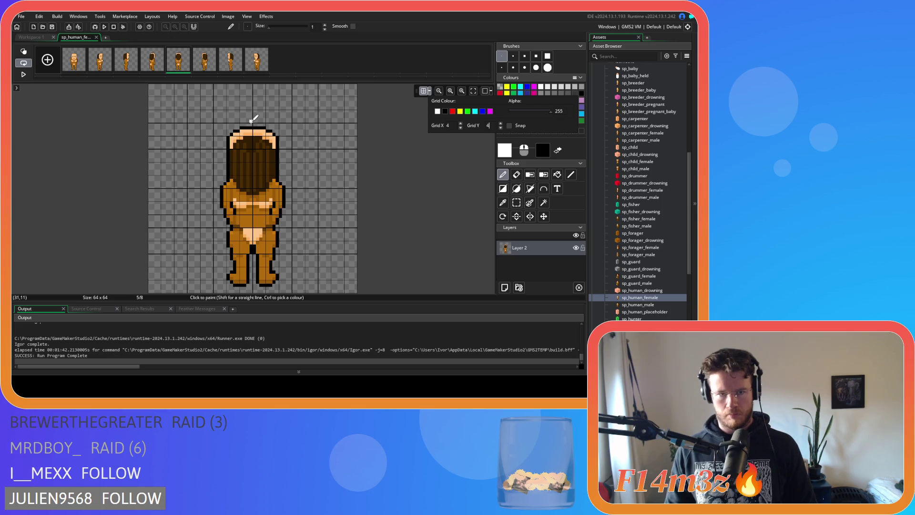
{"action": "left_click", "coordinate": [430, 90]}
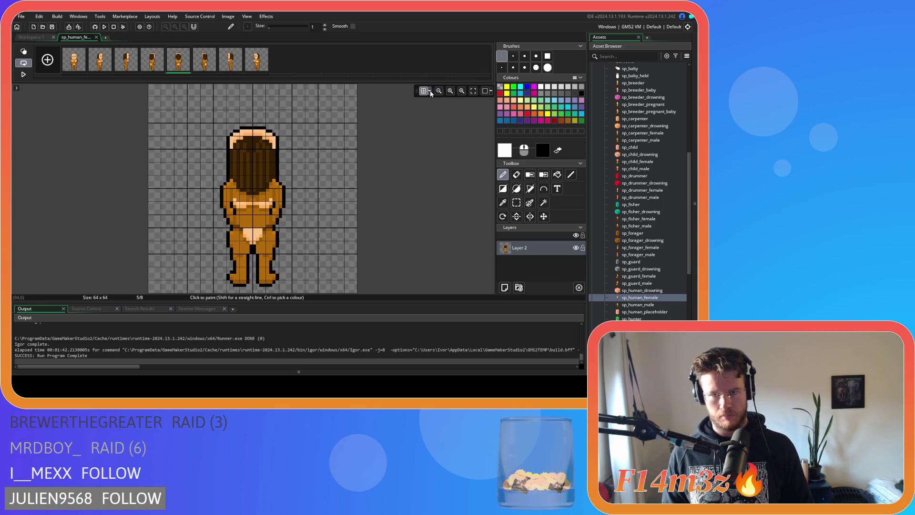
{"action": "left_click", "coordinate": [98, 37]}
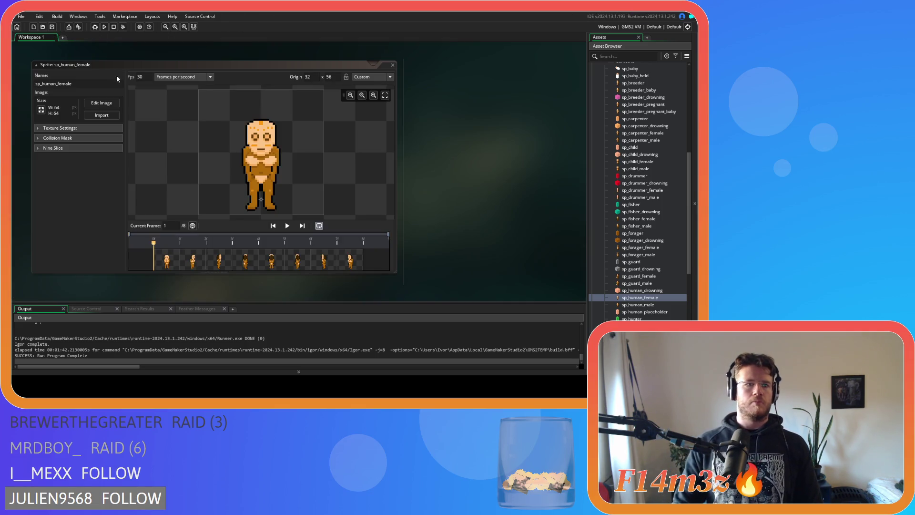
- Set the canvas height to 51 for a 64×51 sprite with origin 32, 43, then close it
{"action": "left_click", "coordinate": [39, 108]}
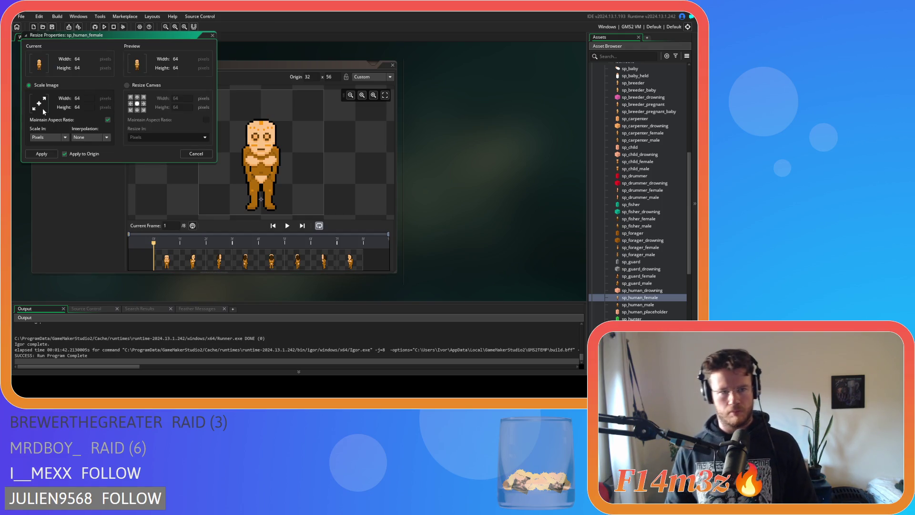
{"action": "left_click", "coordinate": [150, 87]}
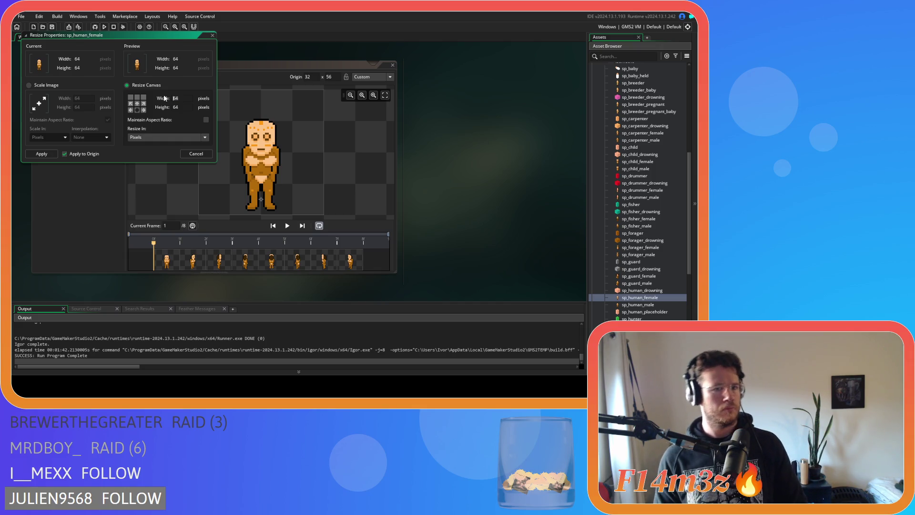
{"action": "type", "text": "51"}
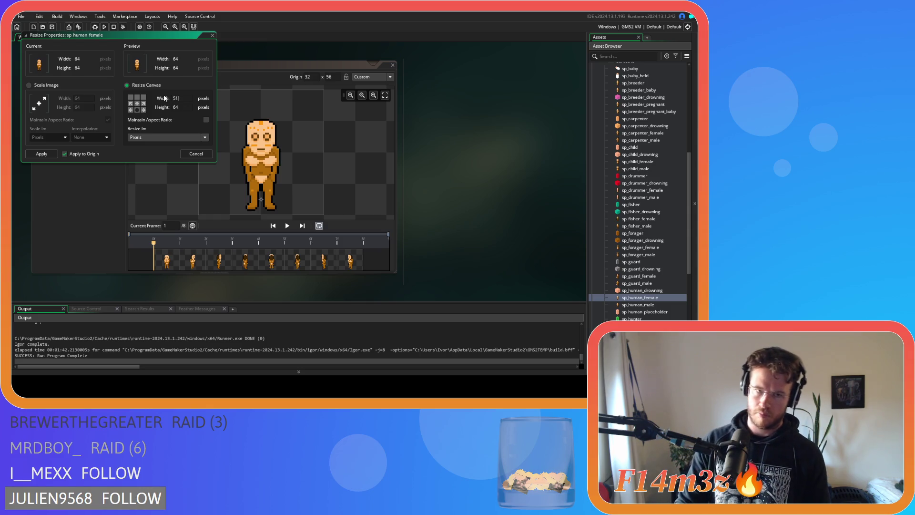
{"action": "key", "text": "Tab"}
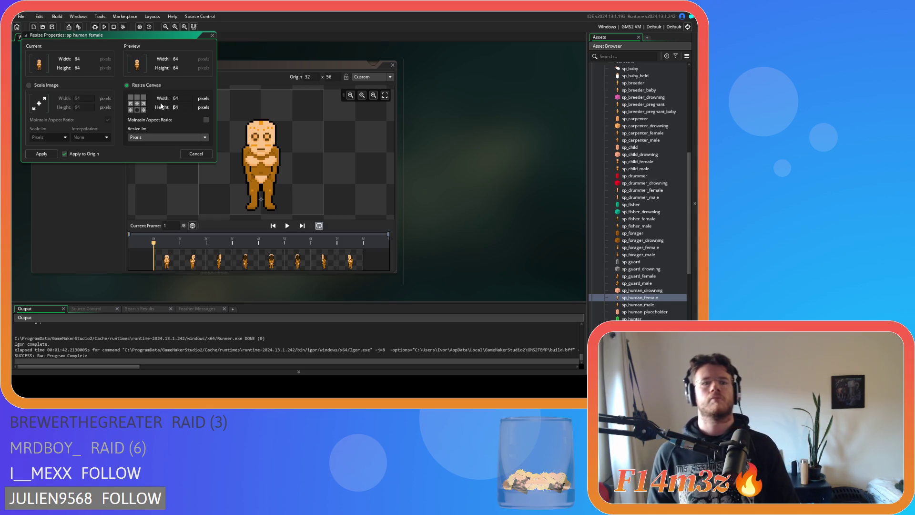
{"action": "type", "text": "51"}
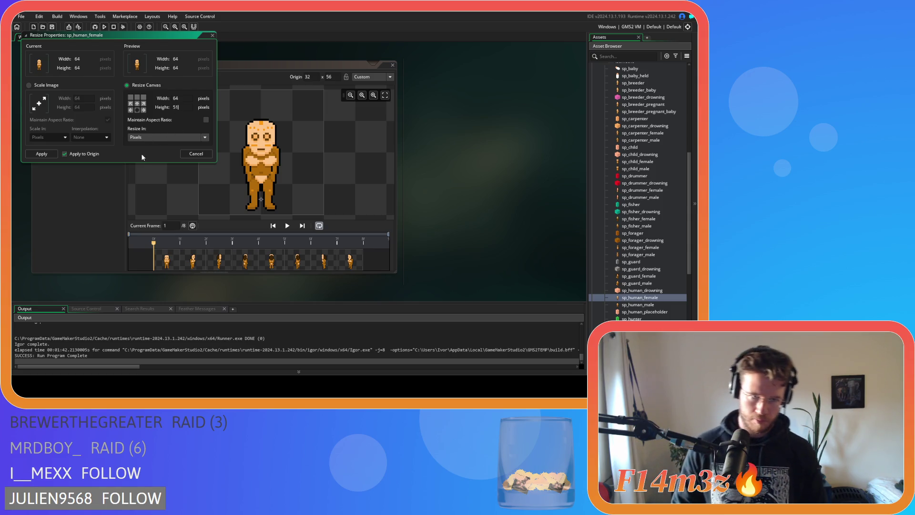
{"action": "left_click", "coordinate": [53, 155]}
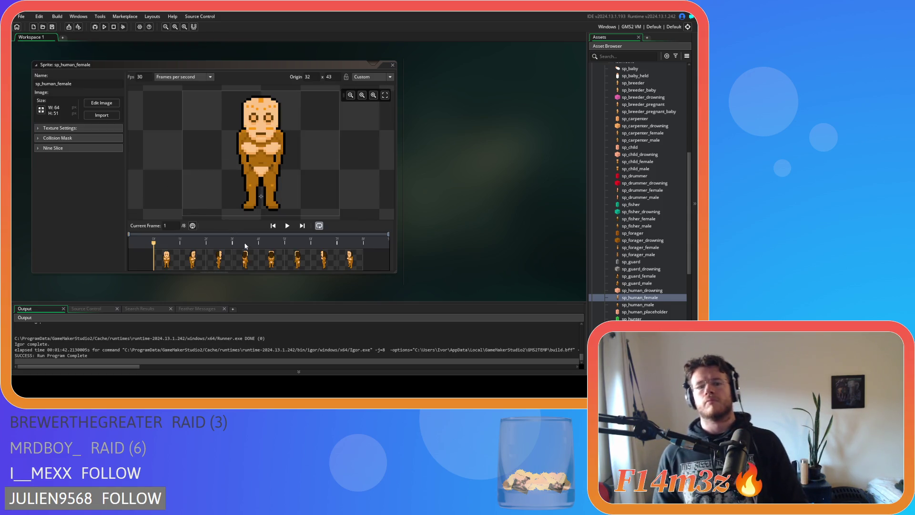
{"action": "left_click", "coordinate": [274, 263]}
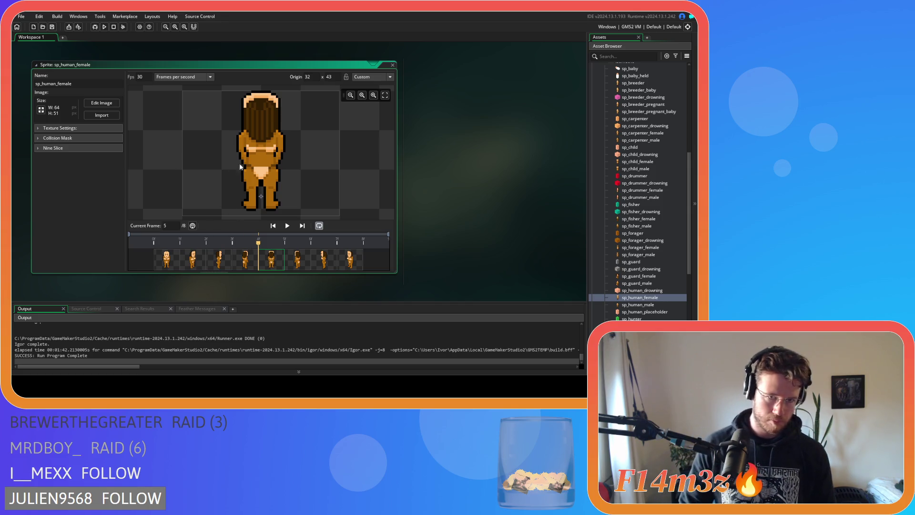
{"action": "left_click", "coordinate": [392, 66]}
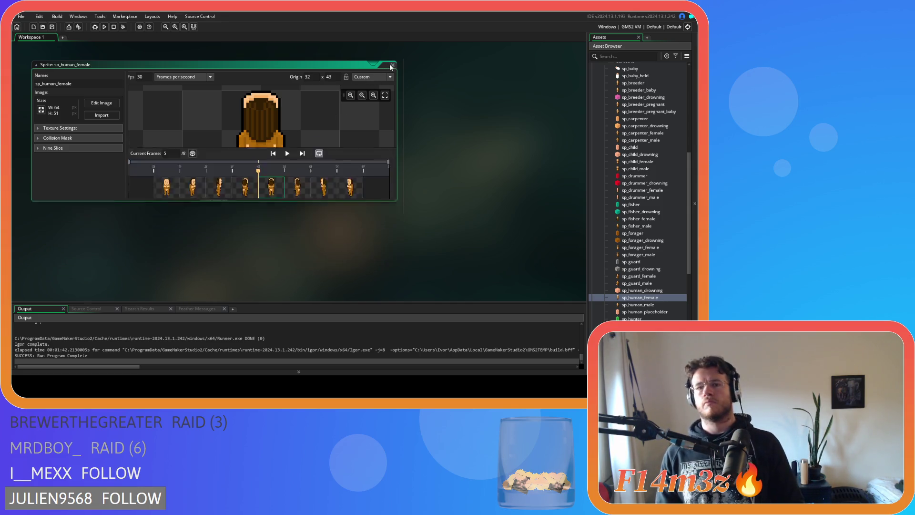
- Open sp_human_male and check its back-view frame 5 against a 4×4 pixel grid
{"action": "double_click", "coordinate": [646, 305]}
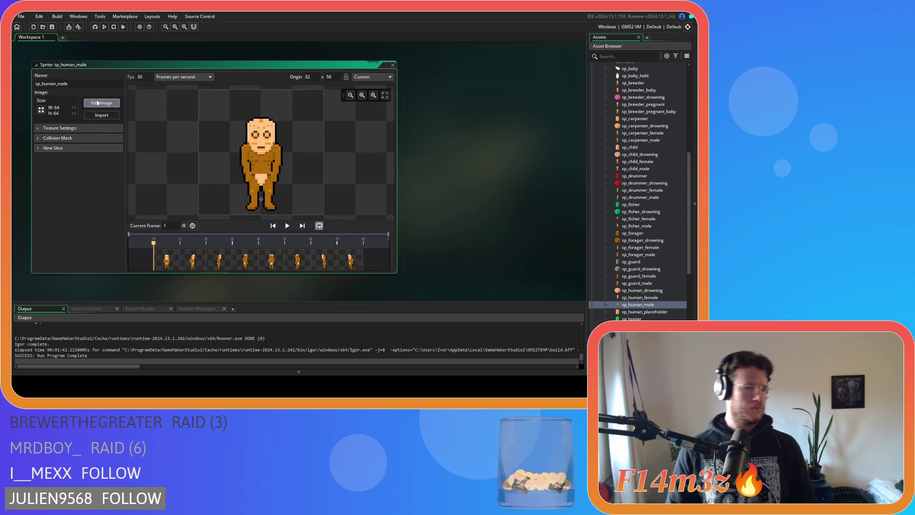
{"action": "left_click", "coordinate": [97, 103]}
{"action": "left_click", "coordinate": [178, 66]}
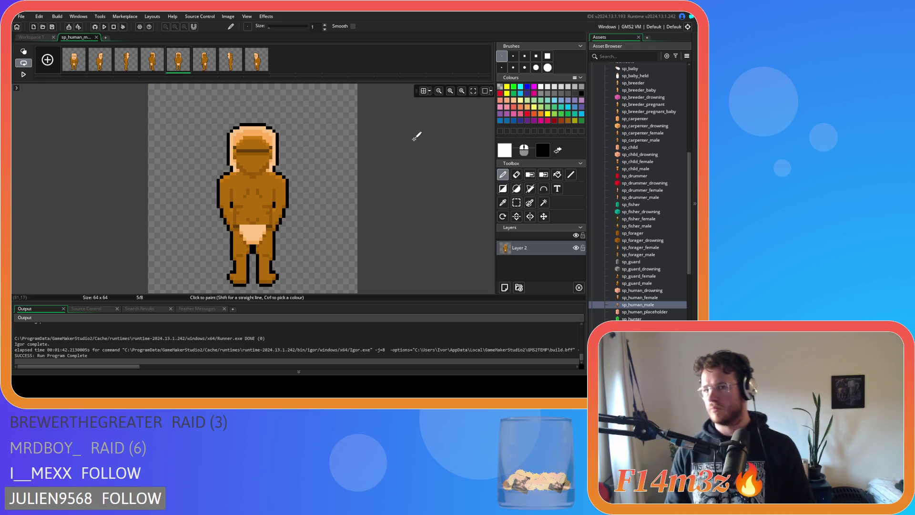
{"action": "left_click", "coordinate": [424, 91]}
{"action": "left_click", "coordinate": [429, 91]}
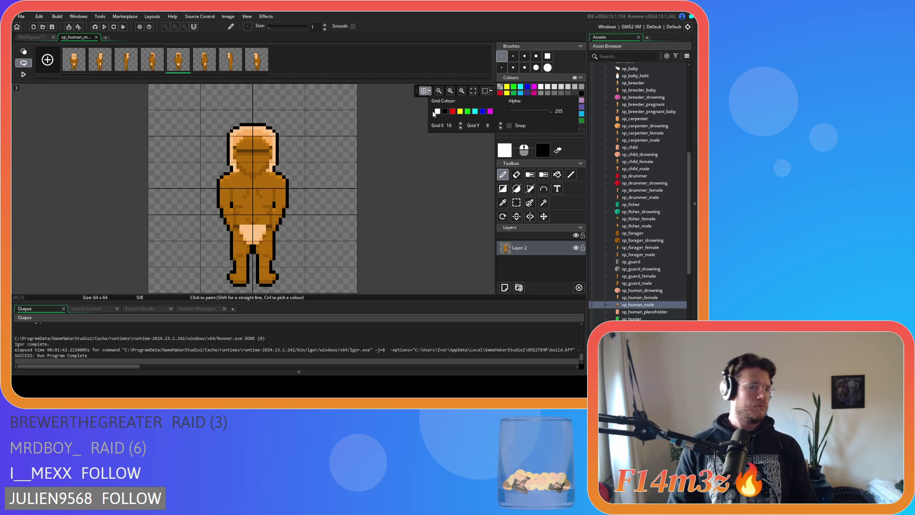
{"action": "double_click", "coordinate": [448, 125]}
{"action": "type", "text": "4"}
{"action": "double_click", "coordinate": [487, 126]}
{"action": "type", "text": "4"}
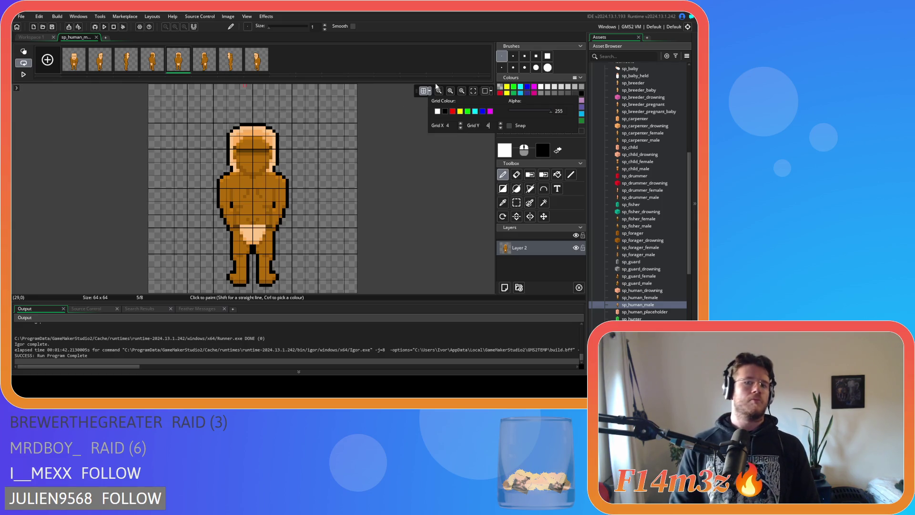
{"action": "left_click", "coordinate": [96, 37]}
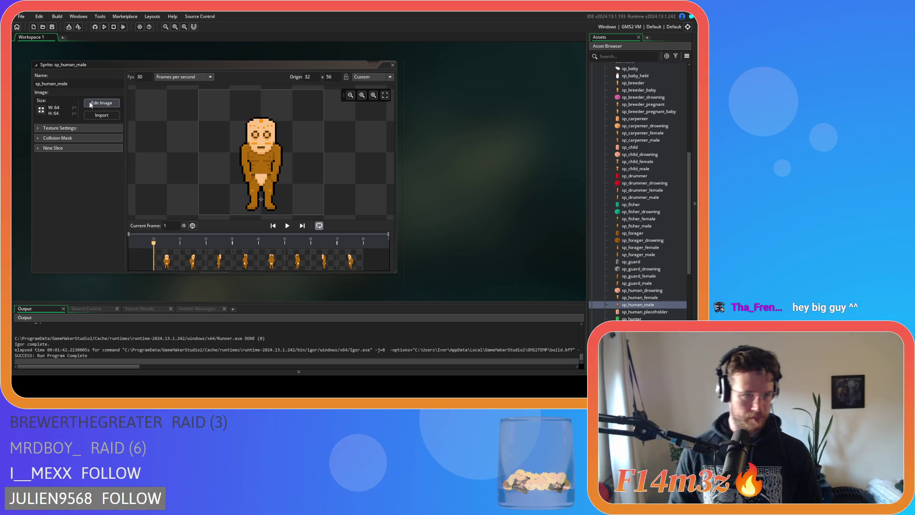
- Resize the canvas height to 52, then undo that resize
{"action": "left_click", "coordinate": [41, 110]}
{"action": "left_click", "coordinate": [143, 86]}
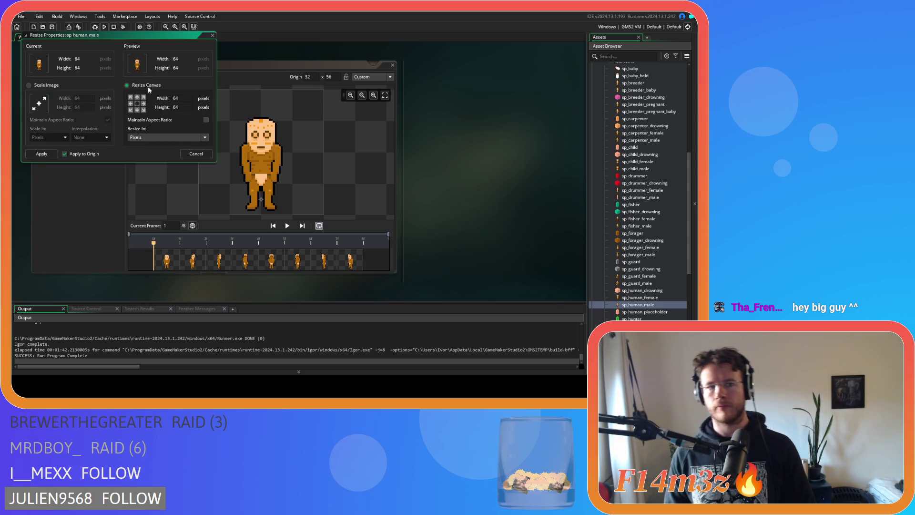
{"action": "double_click", "coordinate": [180, 107]}
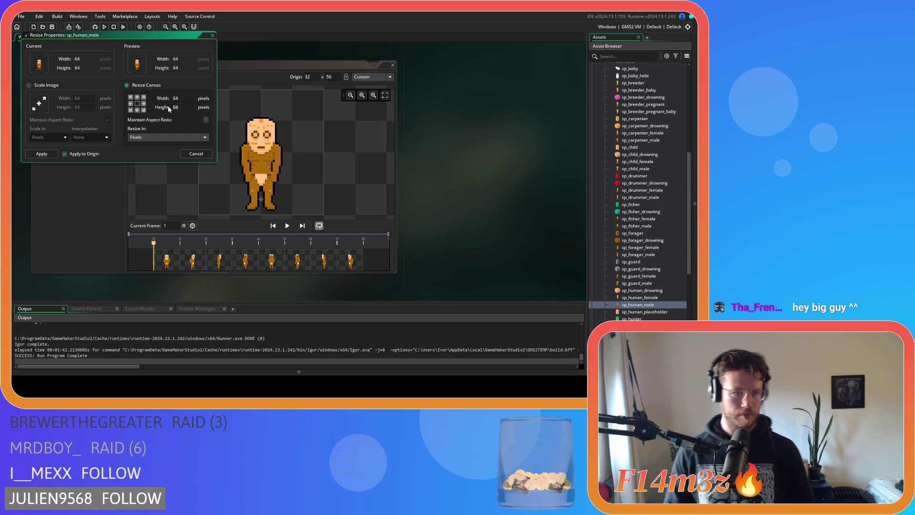
{"action": "type", "text": "52"}
{"action": "left_click", "coordinate": [30, 154]}
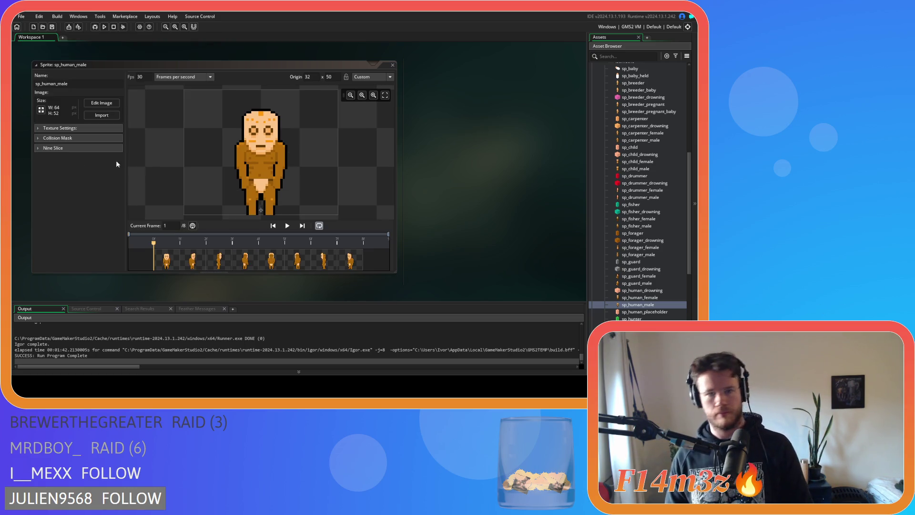
{"action": "left_click", "coordinate": [106, 194]}
{"action": "key", "text": "ctrl+z"}
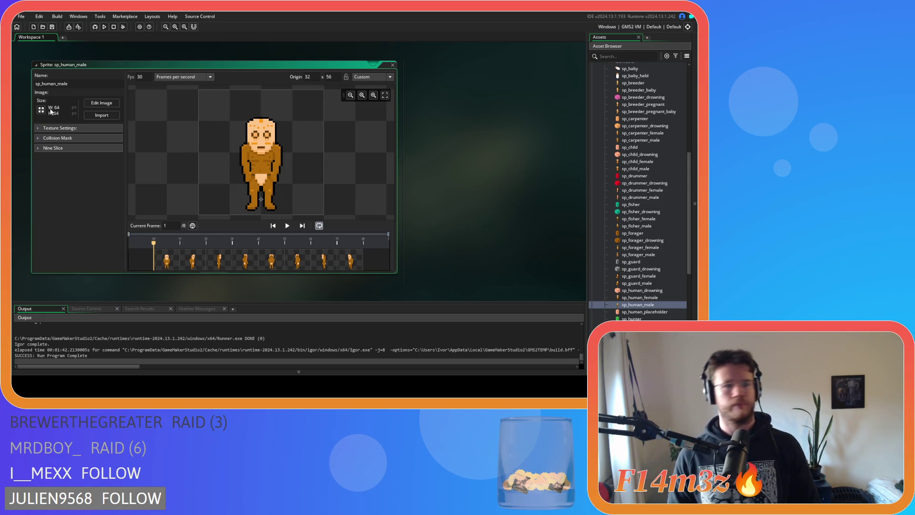
- Reapply the 64×52 canvas crop, preview frame 5 and close sp_human_male
{"action": "left_click", "coordinate": [42, 110]}
{"action": "left_click", "coordinate": [149, 86]}
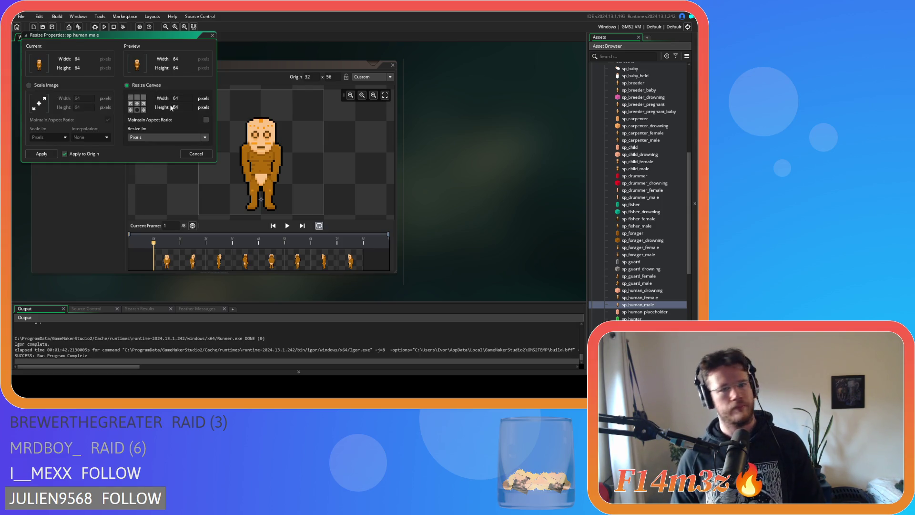
{"action": "left_click", "coordinate": [46, 153]}
{"action": "left_click", "coordinate": [270, 265]}
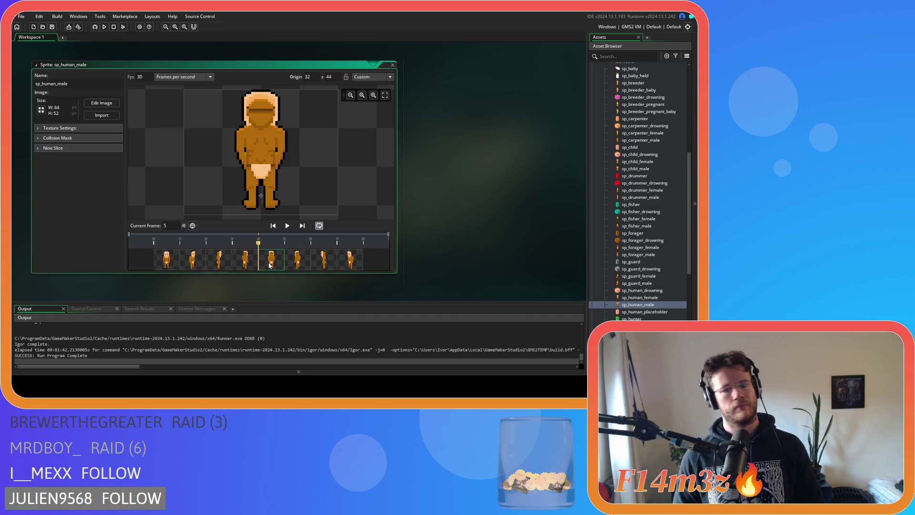
{"action": "left_click", "coordinate": [392, 65]}
{"action": "scroll", "coordinate": [663, 242], "scroll_direction": "down", "scroll_amount": 3}
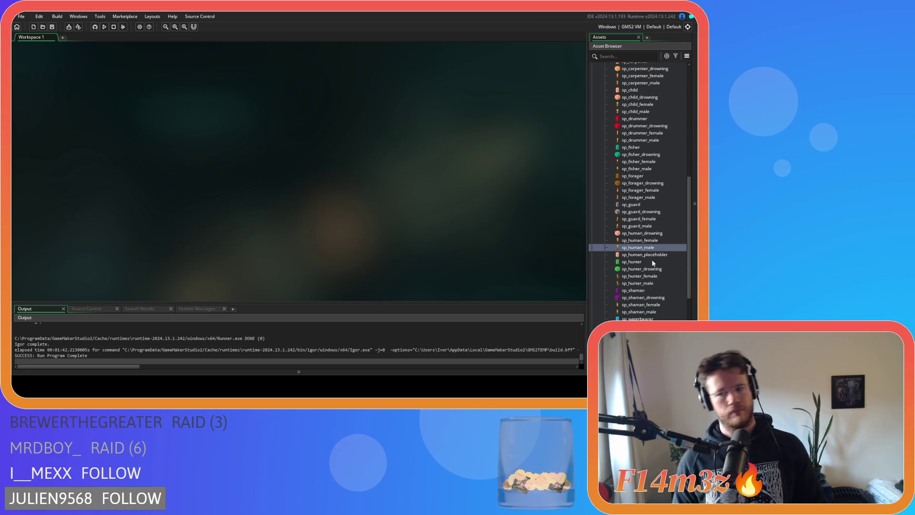
- Open sp_hunter_female's frames, step to side-view frame 4, and set a 1x1 pixel grid
{"action": "scroll", "coordinate": [648, 267], "scroll_direction": "down", "scroll_amount": 1}
{"action": "double_click", "coordinate": [650, 262]}
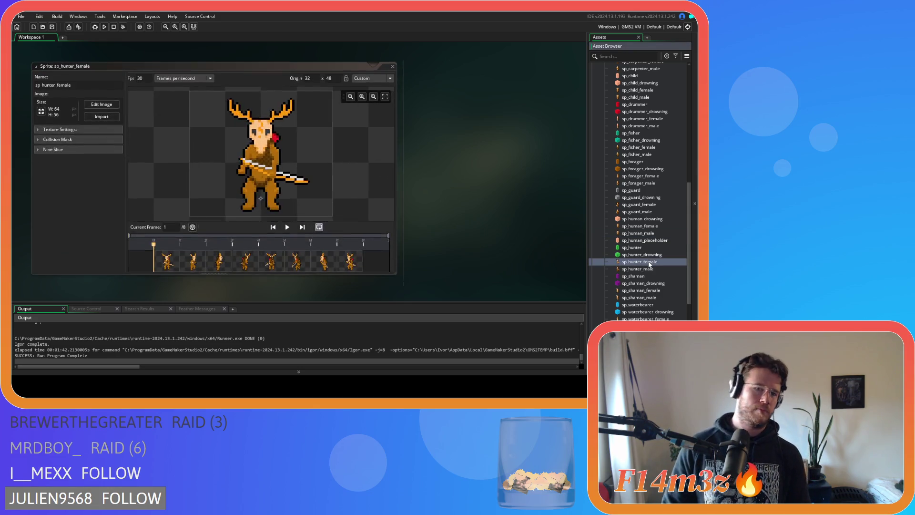
{"action": "left_click", "coordinate": [102, 104]}
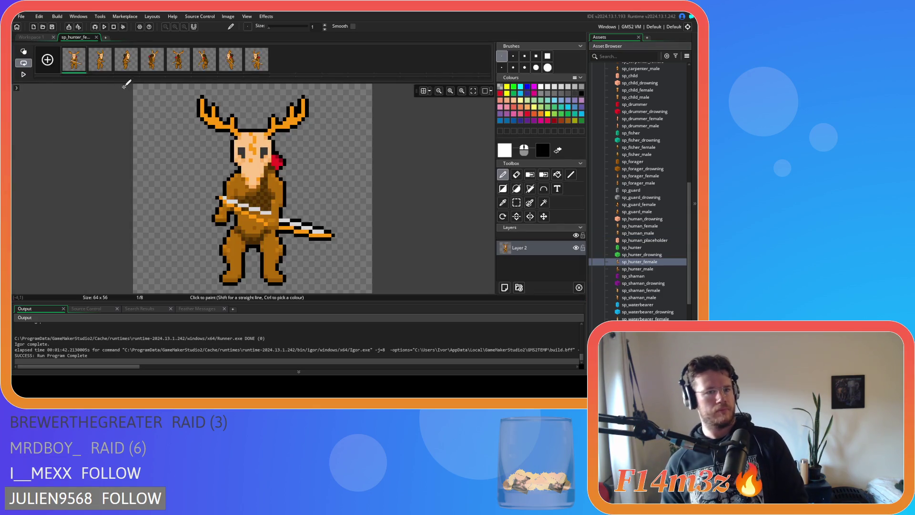
{"action": "left_click", "coordinate": [147, 67]}
{"action": "left_click", "coordinate": [138, 68]}
{"action": "left_click", "coordinate": [144, 61]}
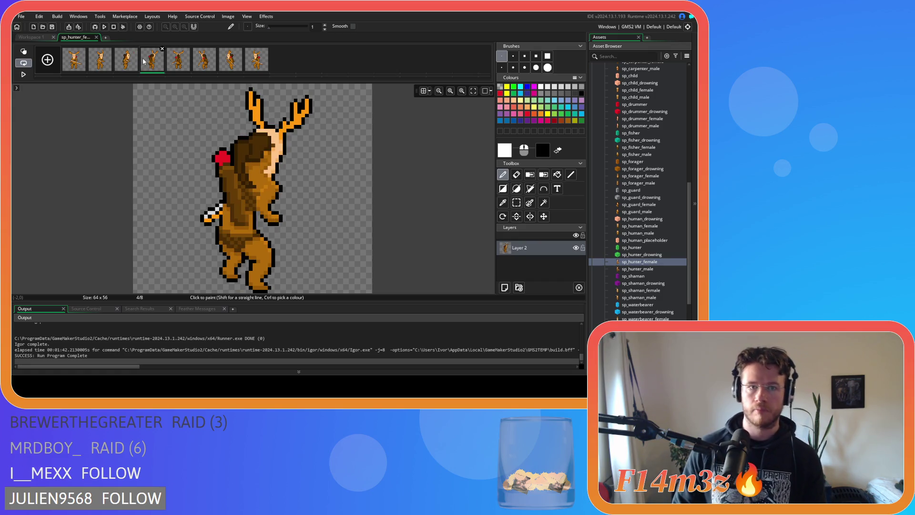
{"action": "left_click", "coordinate": [424, 91]}
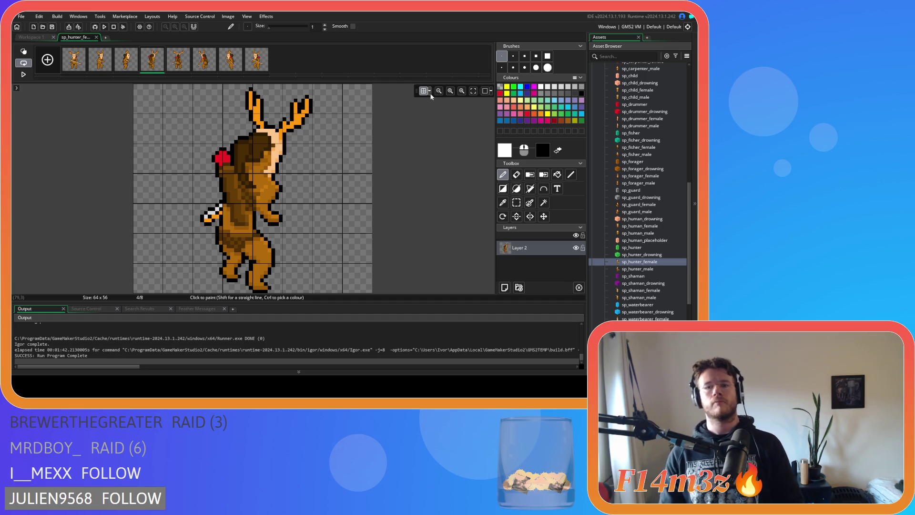
{"action": "left_click", "coordinate": [430, 91]}
{"action": "double_click", "coordinate": [448, 125]}
{"action": "type", "text": "1"}
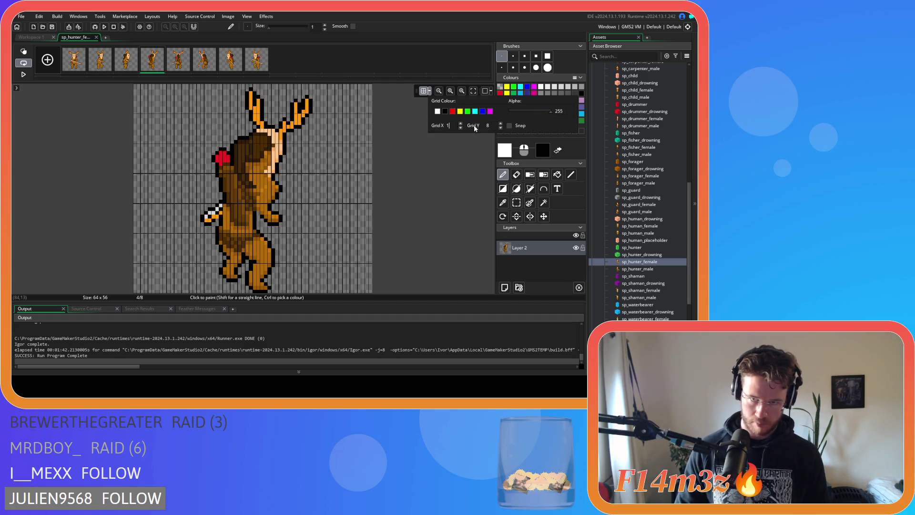
{"action": "double_click", "coordinate": [488, 125]}
{"action": "type", "text": "1"}
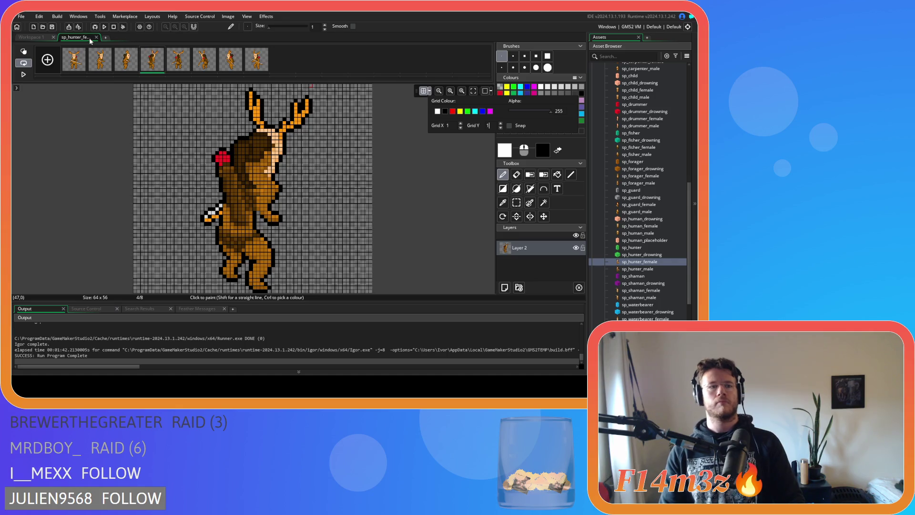
- Resize sp_hunter_female's canvas to 64x55, anchored bottom-centre
{"action": "left_click", "coordinate": [96, 37]}
{"action": "left_click", "coordinate": [41, 109]}
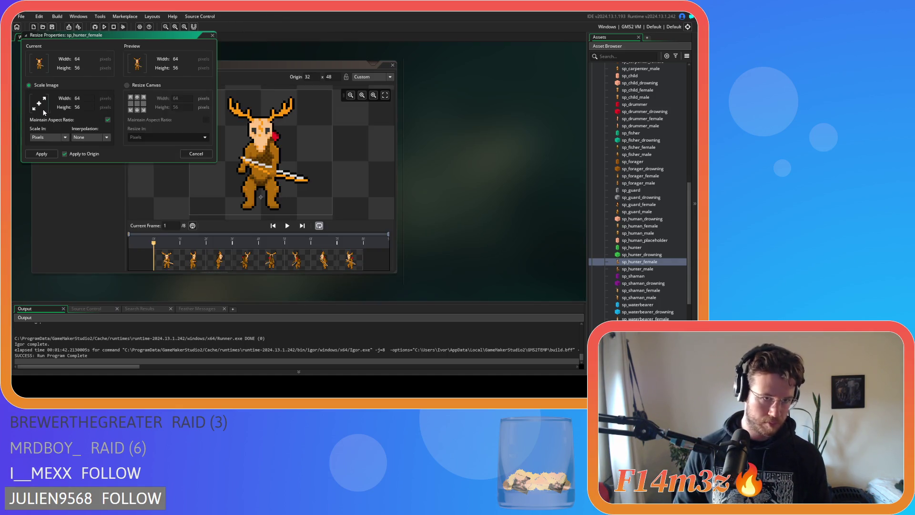
{"action": "left_click", "coordinate": [129, 85]}
{"action": "left_click", "coordinate": [137, 110]}
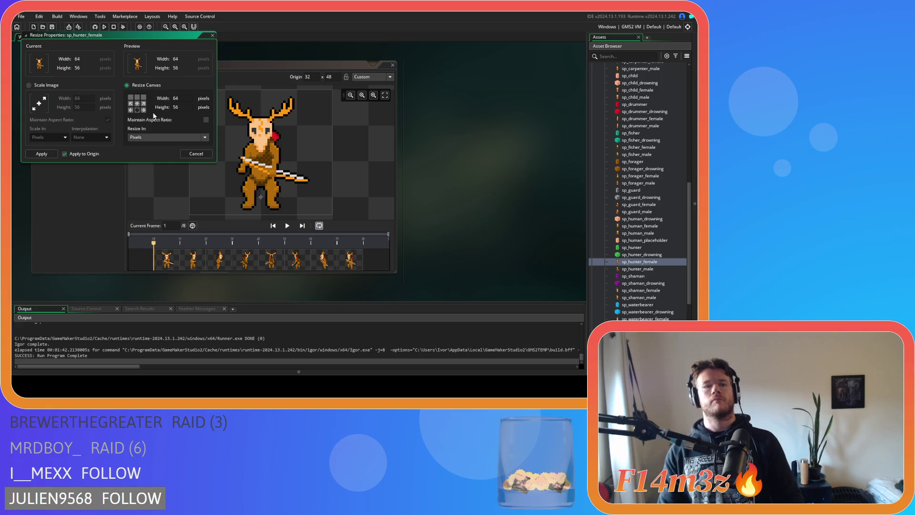
{"action": "key", "text": "BackSpace"}
{"action": "type", "text": "5"}
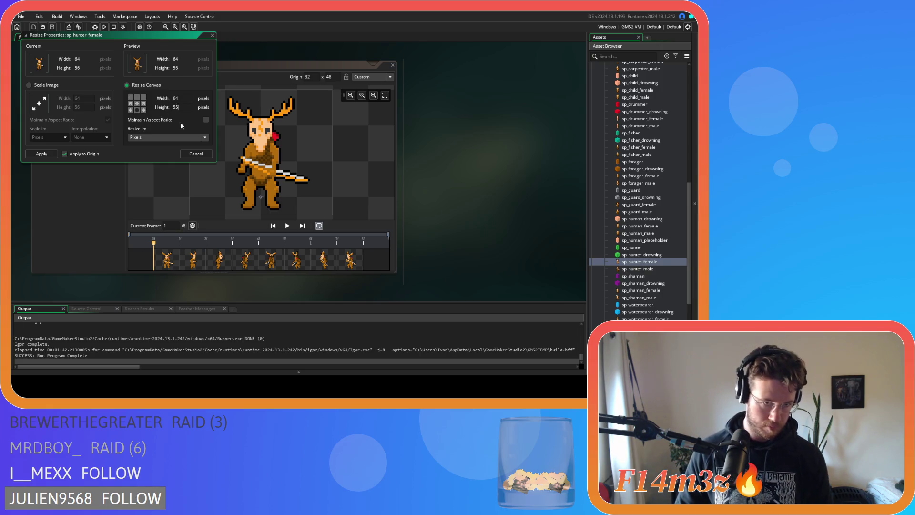
{"action": "left_click", "coordinate": [42, 154]}
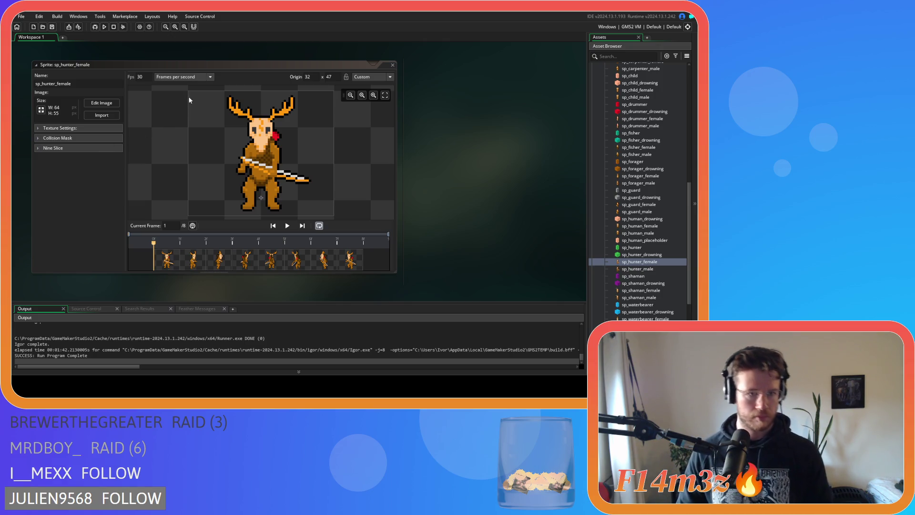
- Close sp_hunter_female, then review sp_hunter_male's frames 5, 4 and 3 and close it
{"action": "left_click", "coordinate": [393, 66]}
{"action": "double_click", "coordinate": [652, 270]}
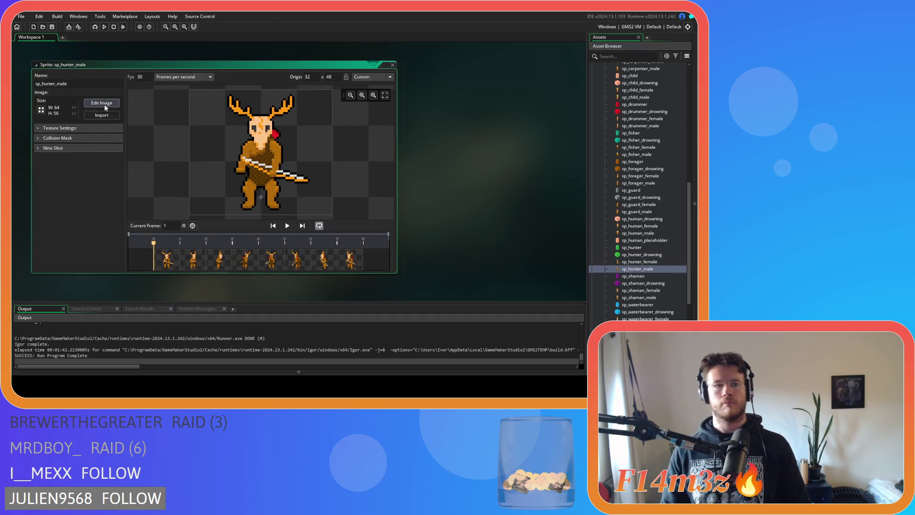
{"action": "left_click", "coordinate": [106, 109]}
{"action": "left_click", "coordinate": [178, 61]}
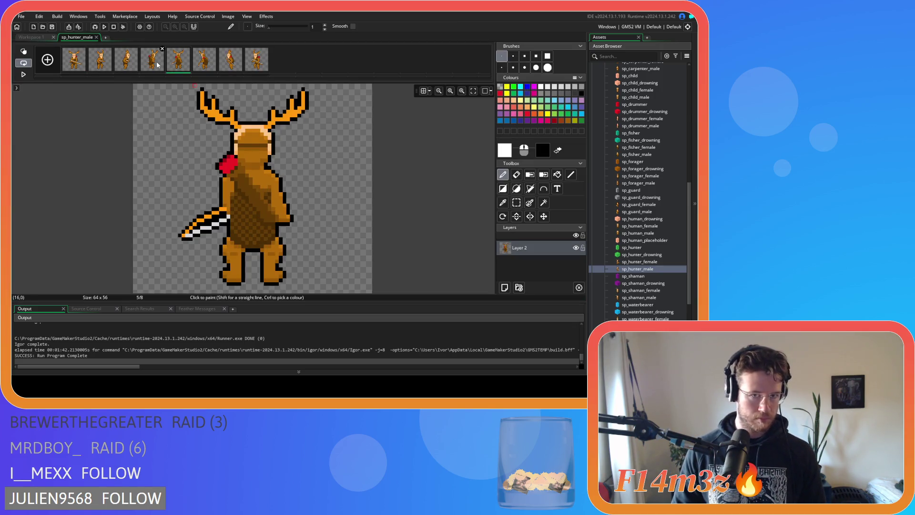
{"action": "left_click", "coordinate": [148, 63]}
{"action": "left_click", "coordinate": [127, 60]}
{"action": "left_click", "coordinate": [96, 37]}
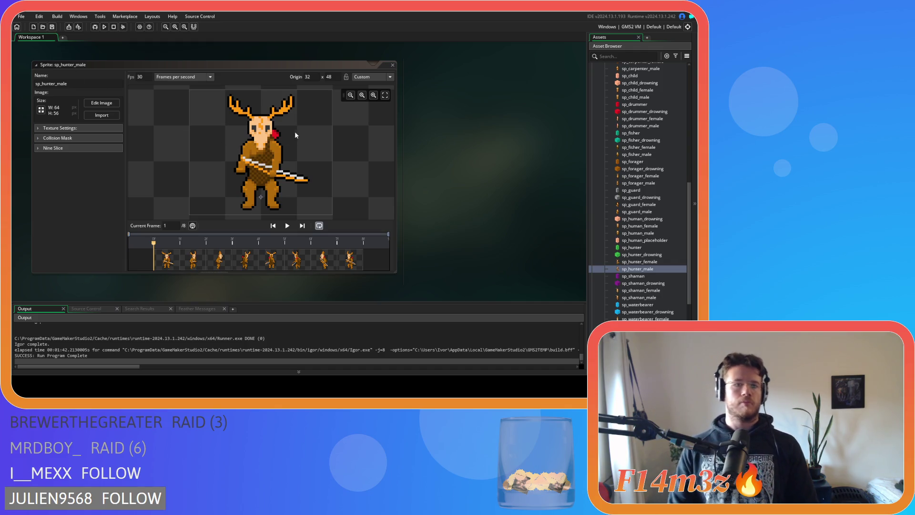
{"action": "double_click", "coordinate": [393, 66]}
{"action": "key", "text": "ctrl+w"}
- Review sp_shaman_female's frames 2, 5 and 6
{"action": "double_click", "coordinate": [639, 291]}
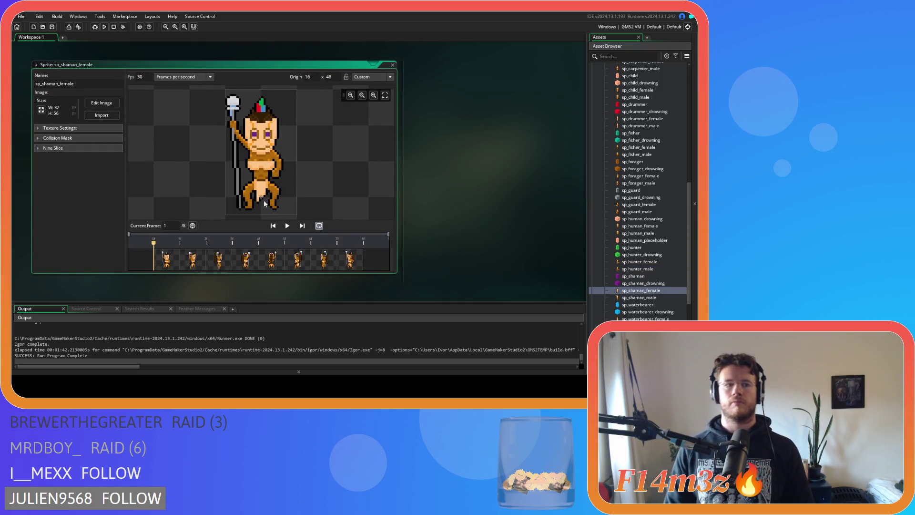
{"action": "left_click", "coordinate": [101, 103]}
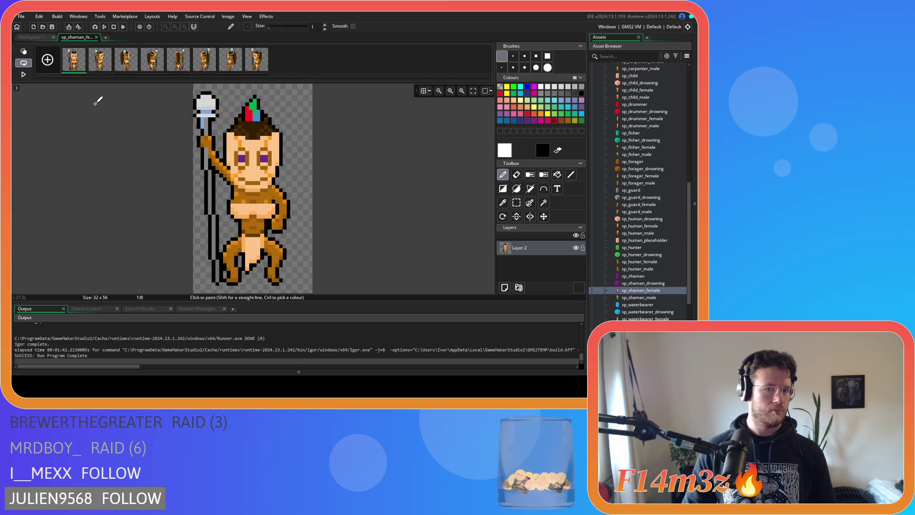
{"action": "left_click", "coordinate": [92, 67]}
{"action": "left_click", "coordinate": [181, 64]}
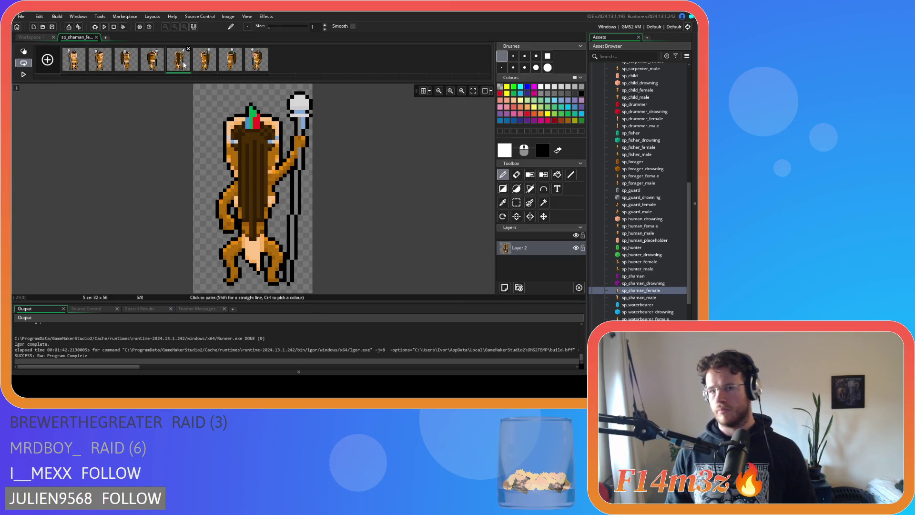
{"action": "left_click", "coordinate": [209, 65]}
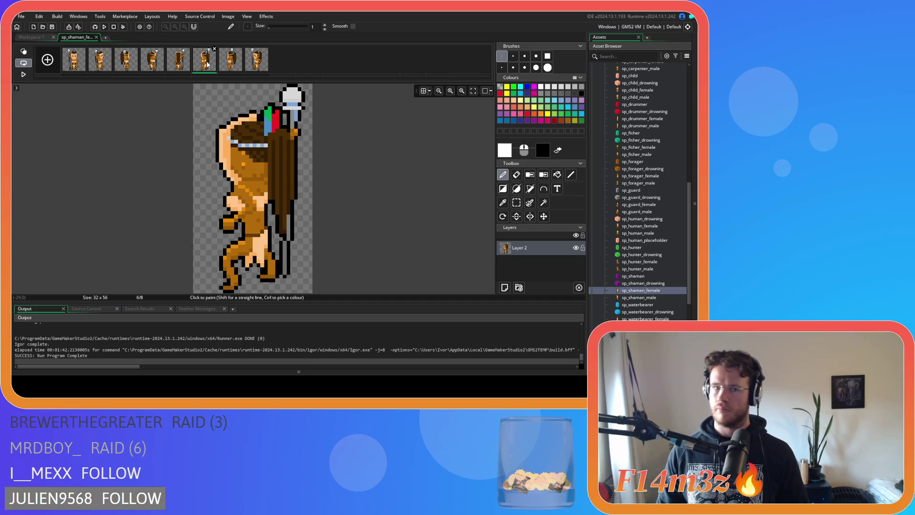
{"action": "left_click", "coordinate": [96, 37]}
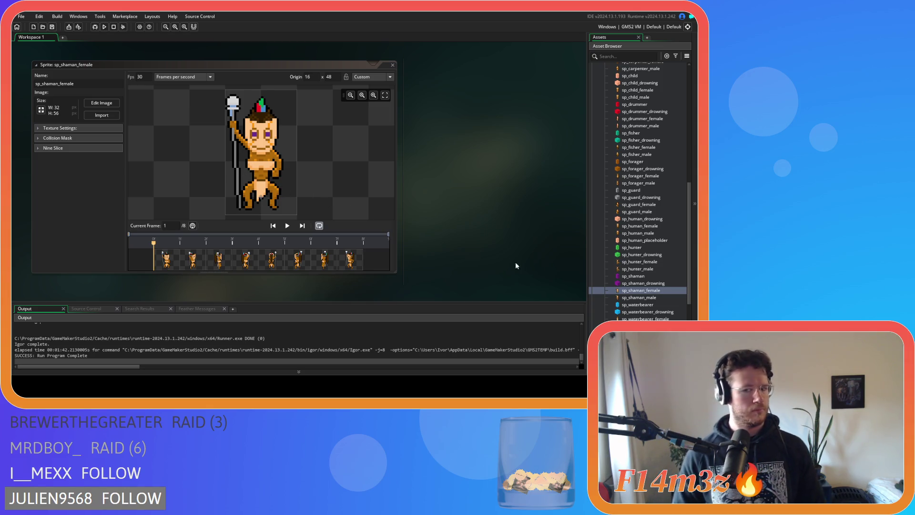
- Review sp_shaman_male's frames 7 and 6
{"action": "double_click", "coordinate": [637, 296]}
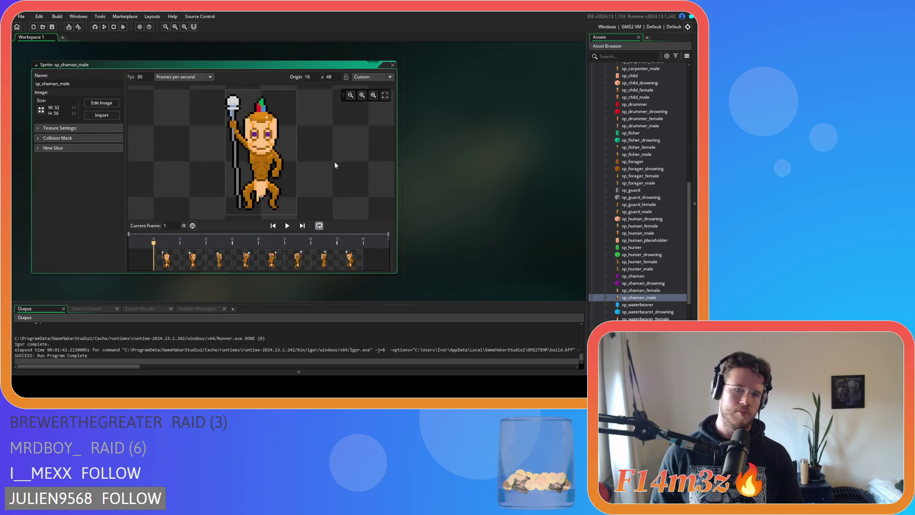
{"action": "left_click", "coordinate": [115, 103]}
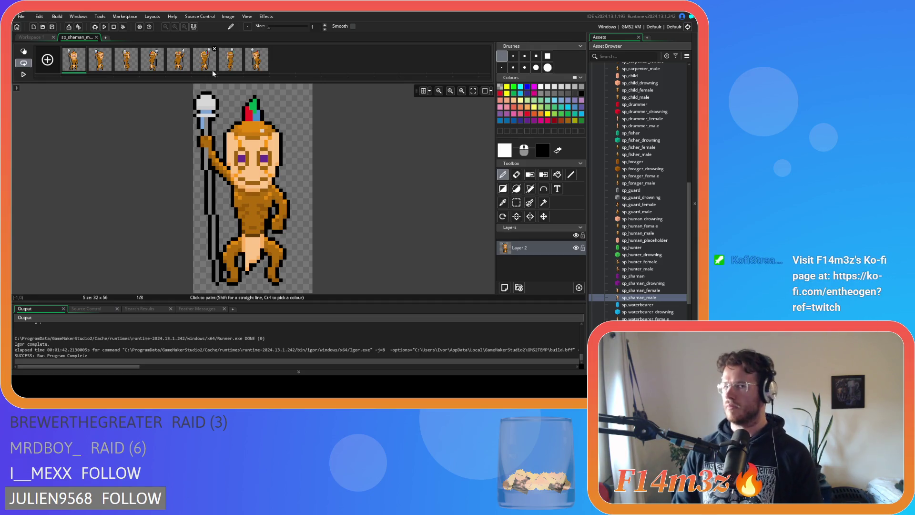
{"action": "left_click", "coordinate": [222, 69]}
{"action": "left_click", "coordinate": [206, 65]}
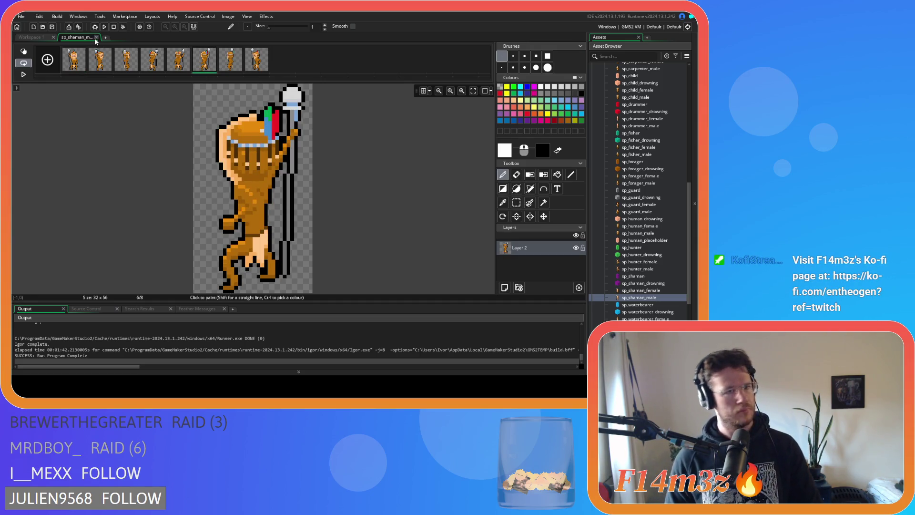
{"action": "left_click", "coordinate": [95, 38]}
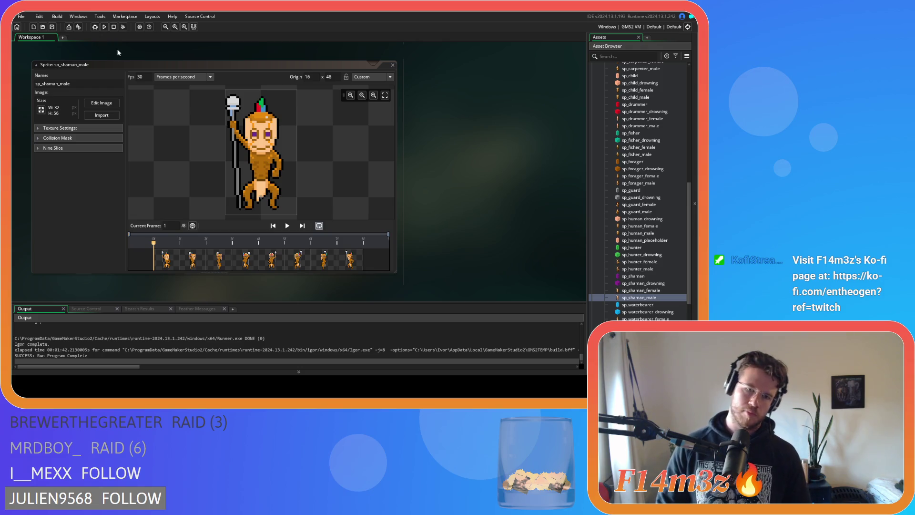
{"action": "right_click", "coordinate": [433, 117]}
- Close all sprite windows and review sp_waterbearer_female's frames 3 through 8
{"action": "mouse_move", "coordinate": [448, 129]}
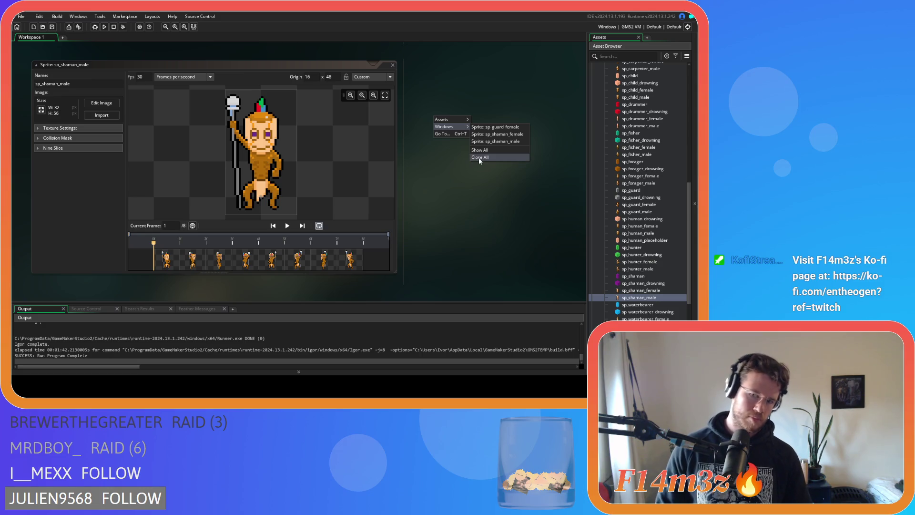
{"action": "left_click", "coordinate": [479, 158]}
{"action": "scroll", "coordinate": [607, 199], "scroll_direction": "down", "scroll_amount": 3}
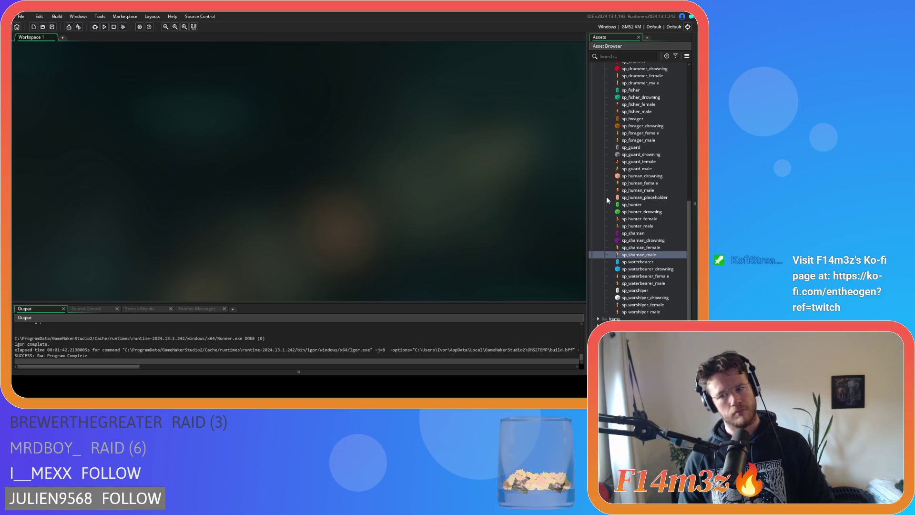
{"action": "double_click", "coordinate": [640, 276]}
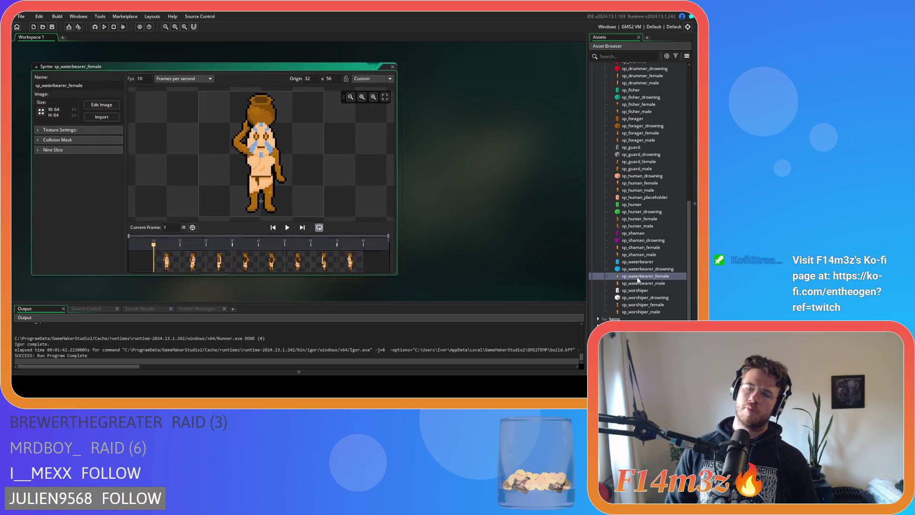
{"action": "left_click", "coordinate": [102, 103]}
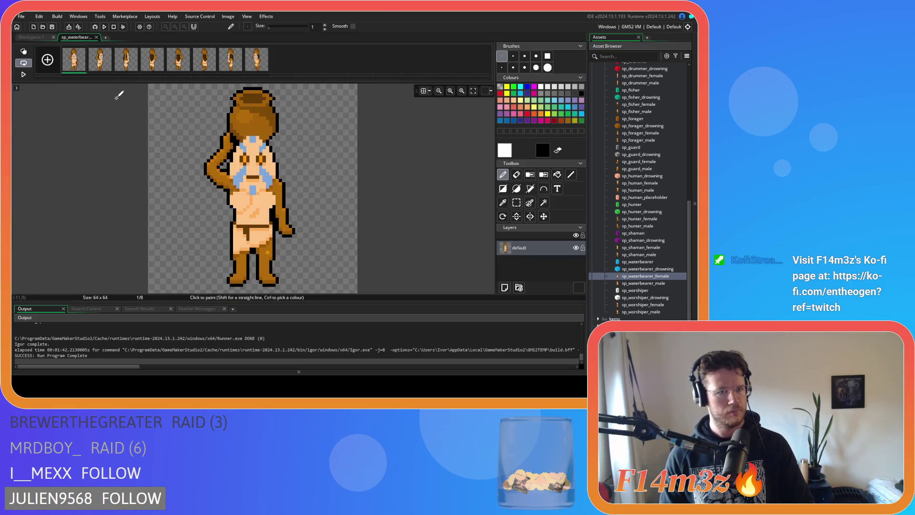
{"action": "left_click", "coordinate": [126, 59]}
{"action": "left_click", "coordinate": [148, 62]}
{"action": "left_click", "coordinate": [177, 62]}
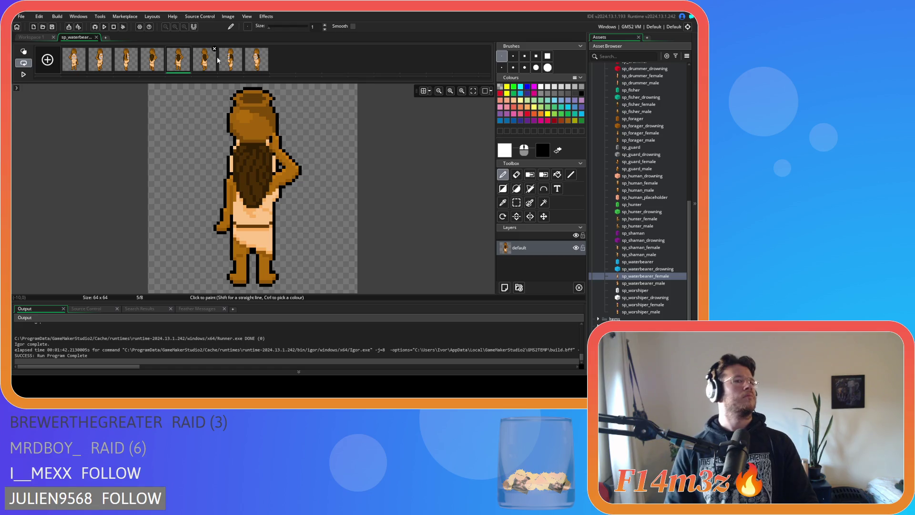
{"action": "left_click", "coordinate": [196, 64]}
{"action": "left_click", "coordinate": [255, 61]}
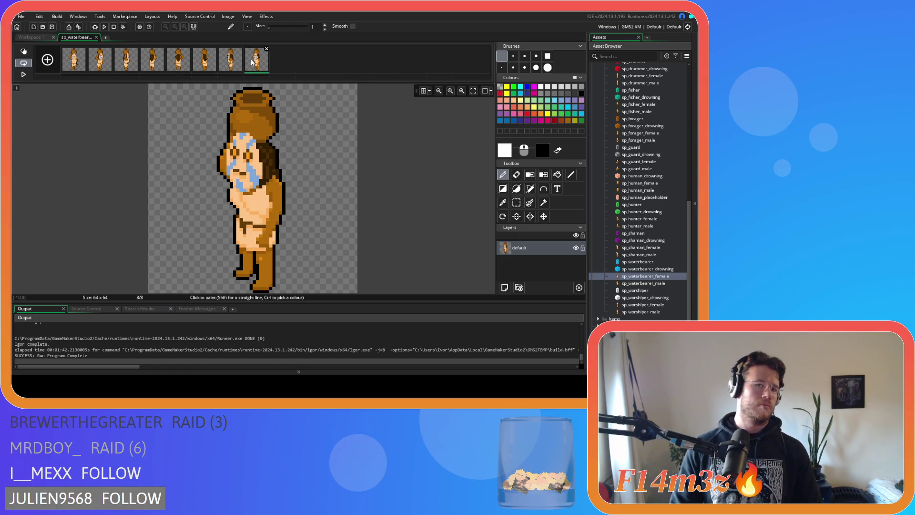
{"action": "left_click", "coordinate": [215, 67]}
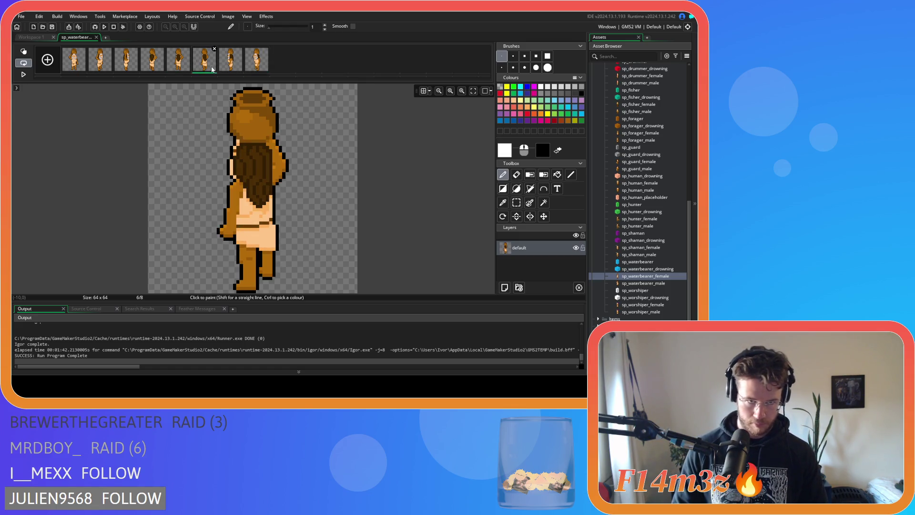
{"action": "left_click", "coordinate": [76, 52]}
{"action": "left_click", "coordinate": [97, 37]}
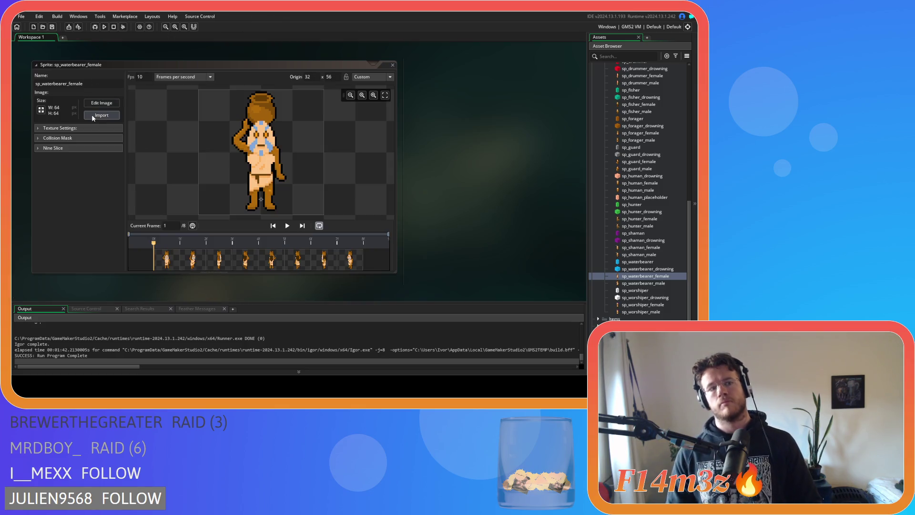
- Crop sp_waterbearer_female's canvas to 63x63, then open sp_waterbearer_male
{"action": "left_click", "coordinate": [42, 110]}
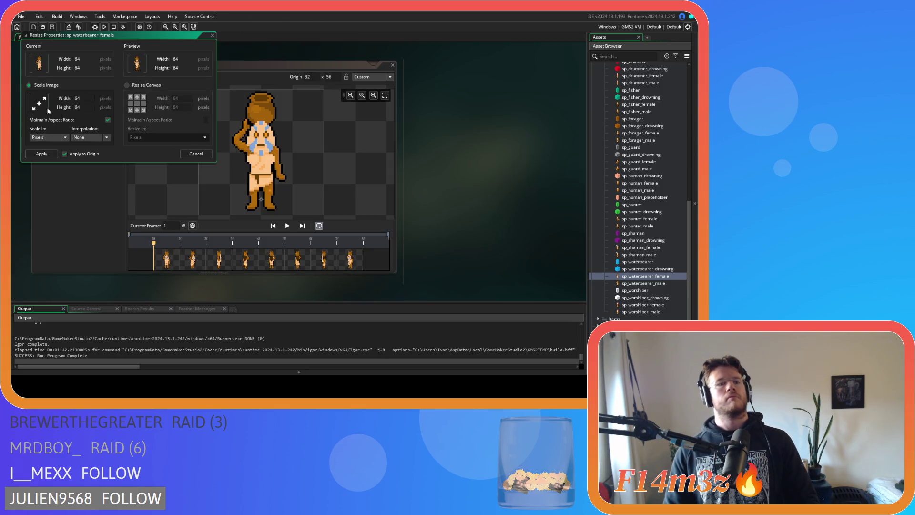
{"action": "left_click", "coordinate": [146, 85]}
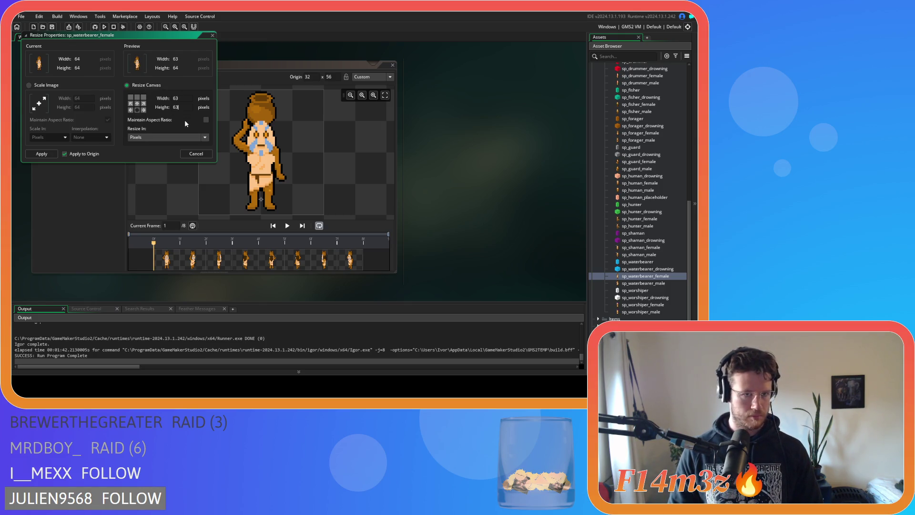
{"action": "left_click", "coordinate": [50, 155]}
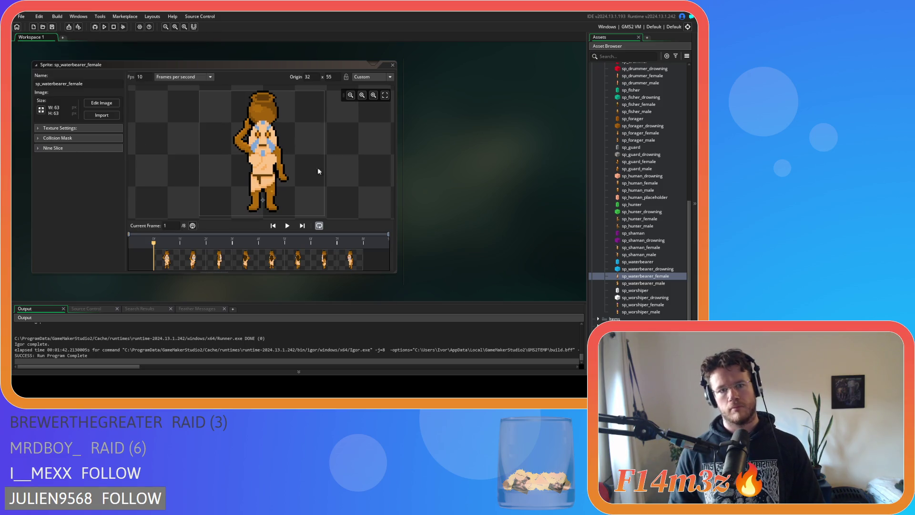
{"action": "left_click", "coordinate": [393, 65]}
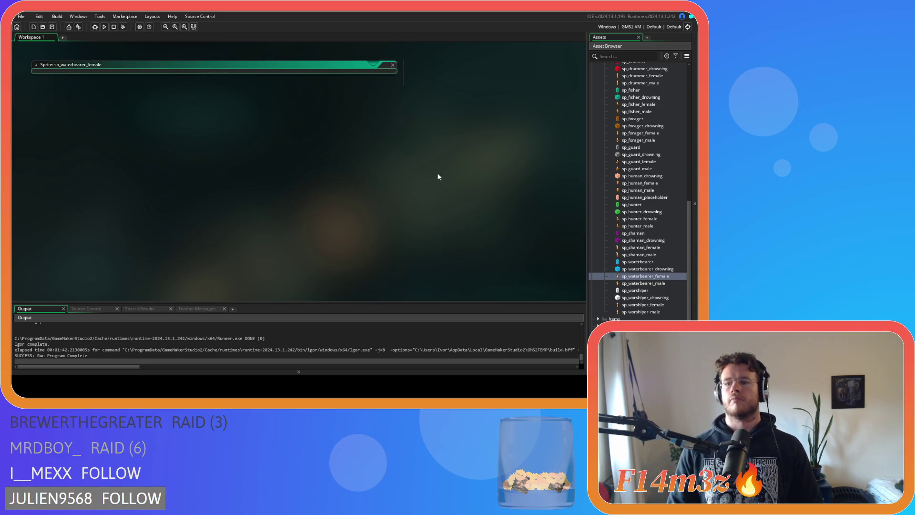
{"action": "double_click", "coordinate": [646, 283]}
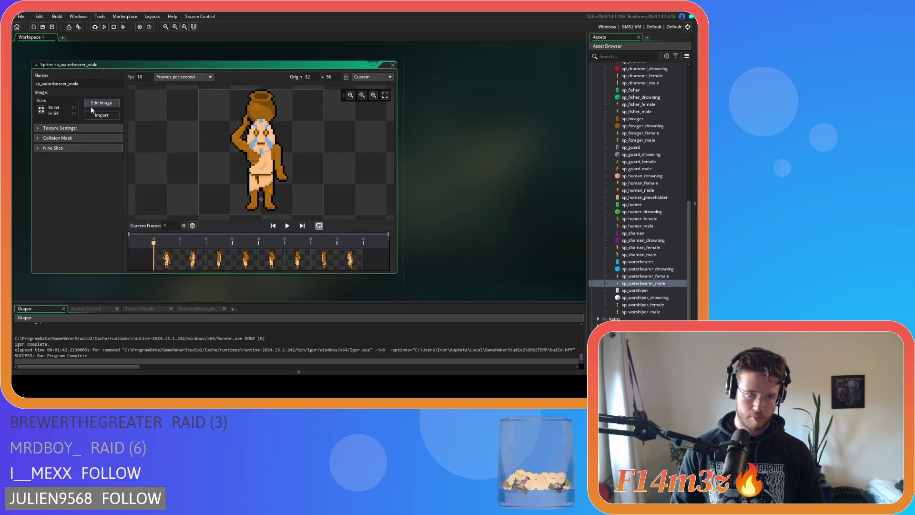
- Check sp_waterbearer_male's back-view frame and close the sprite
{"action": "left_click", "coordinate": [98, 103]}
{"action": "left_click", "coordinate": [208, 67]}
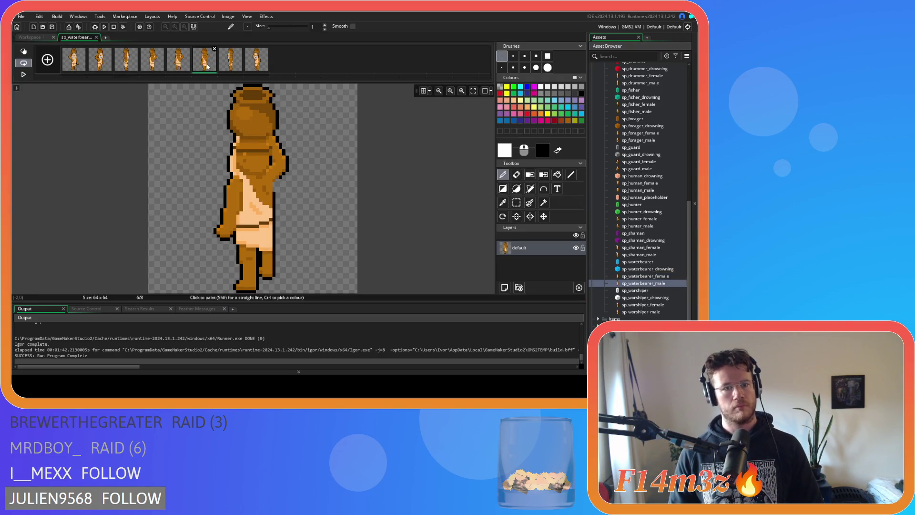
{"action": "left_click", "coordinate": [97, 37]}
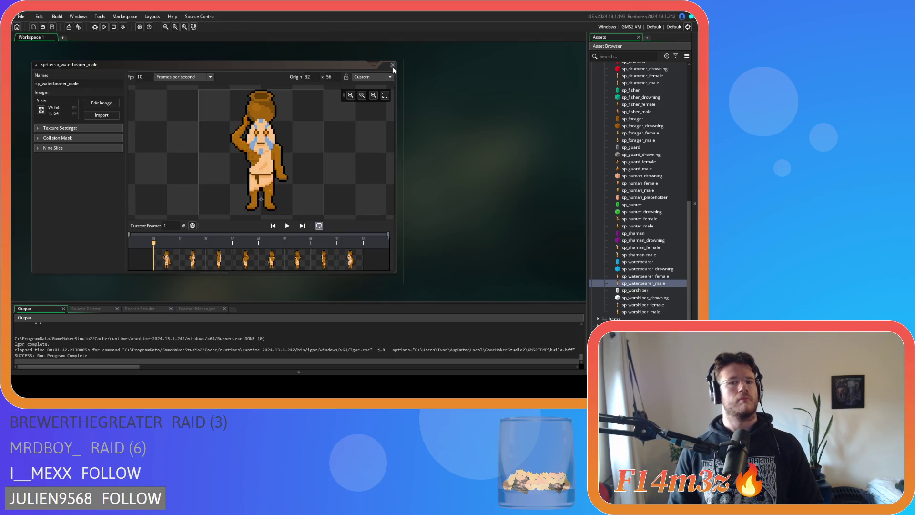
{"action": "left_click", "coordinate": [392, 65]}
- Open sp_worshiper_female, review frames 4–6, and set the pixel grid to 4x4
{"action": "double_click", "coordinate": [644, 305]}
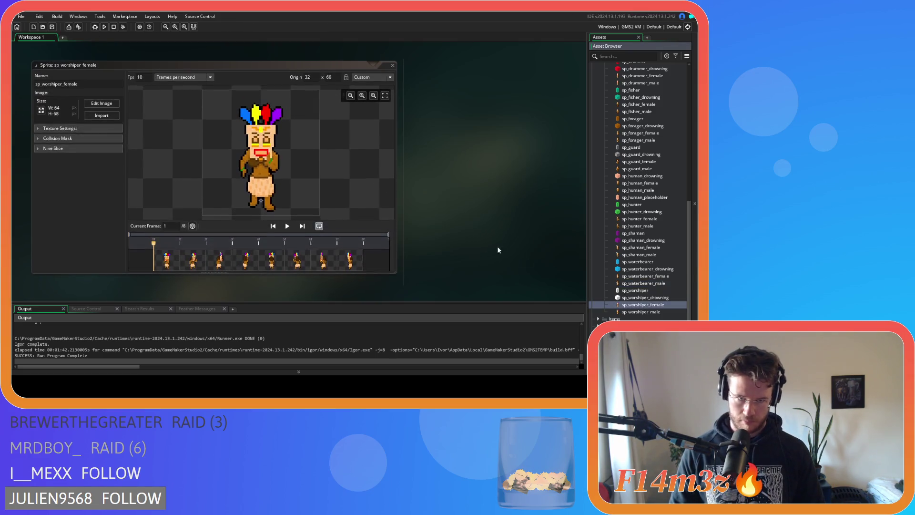
{"action": "left_click", "coordinate": [108, 109]}
{"action": "left_click", "coordinate": [204, 59]}
{"action": "left_click", "coordinate": [177, 66]}
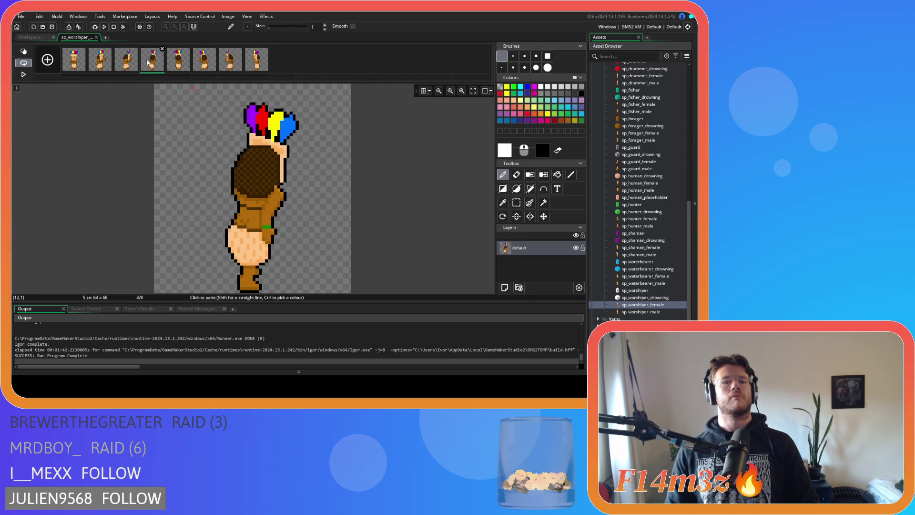
{"action": "left_click", "coordinate": [152, 64]}
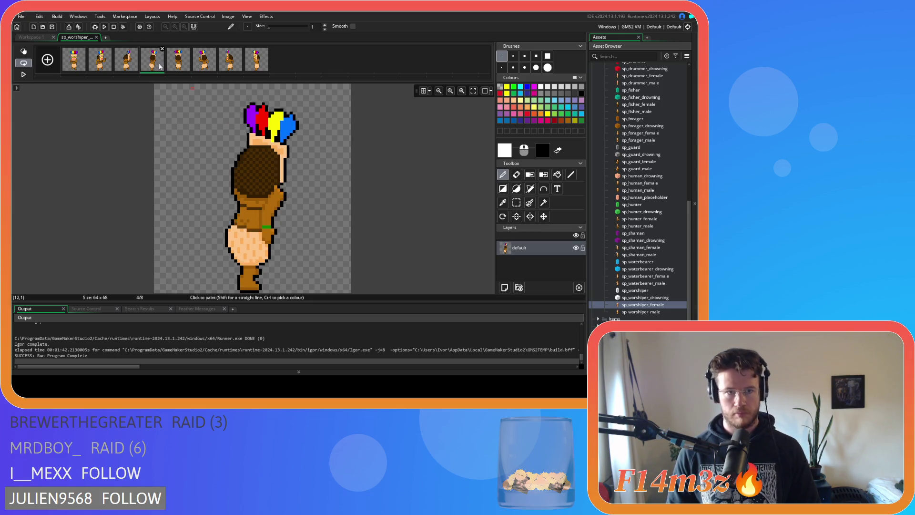
{"action": "left_click", "coordinate": [172, 70]}
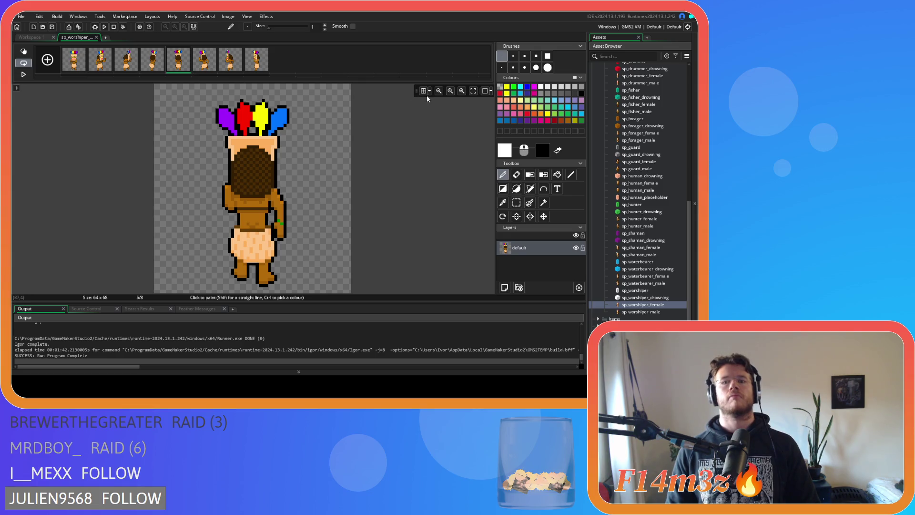
{"action": "left_click", "coordinate": [429, 91]}
{"action": "double_click", "coordinate": [456, 128]}
{"action": "type", "text": "4"}
{"action": "double_click", "coordinate": [489, 125]}
{"action": "type", "text": "4"}
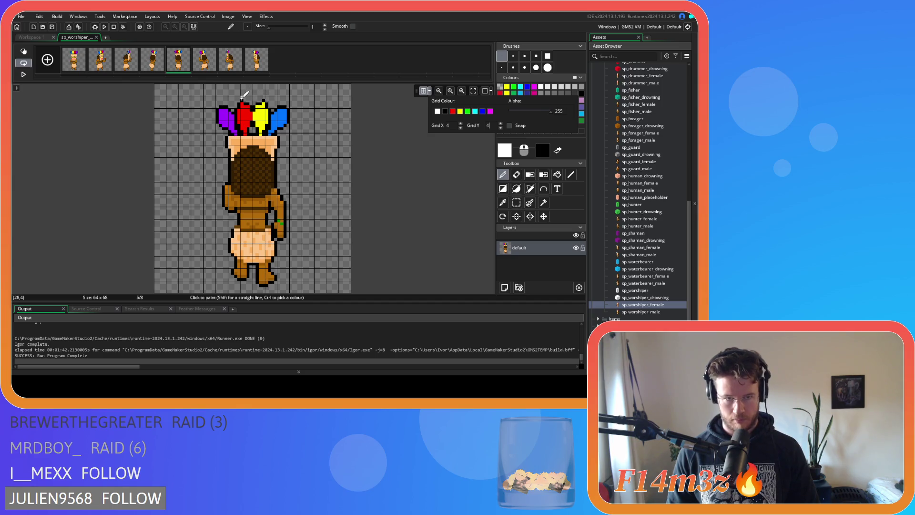
{"action": "left_click", "coordinate": [96, 37]}
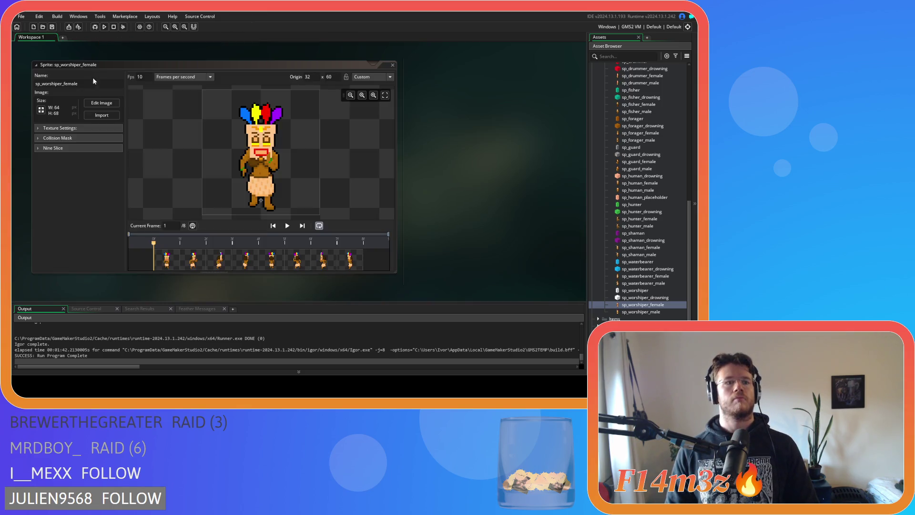
- Crop sp_worshiper_female's canvas to 64x63, anchored bottom-centre
{"action": "left_click", "coordinate": [41, 110]}
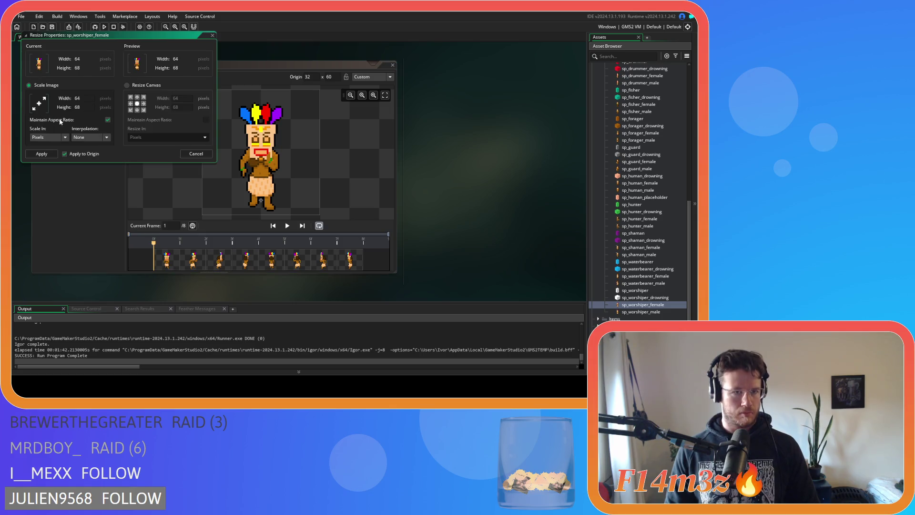
{"action": "left_click", "coordinate": [143, 86]}
{"action": "left_click", "coordinate": [138, 110]}
{"action": "left_click", "coordinate": [176, 107]}
{"action": "left_click", "coordinate": [41, 154]}
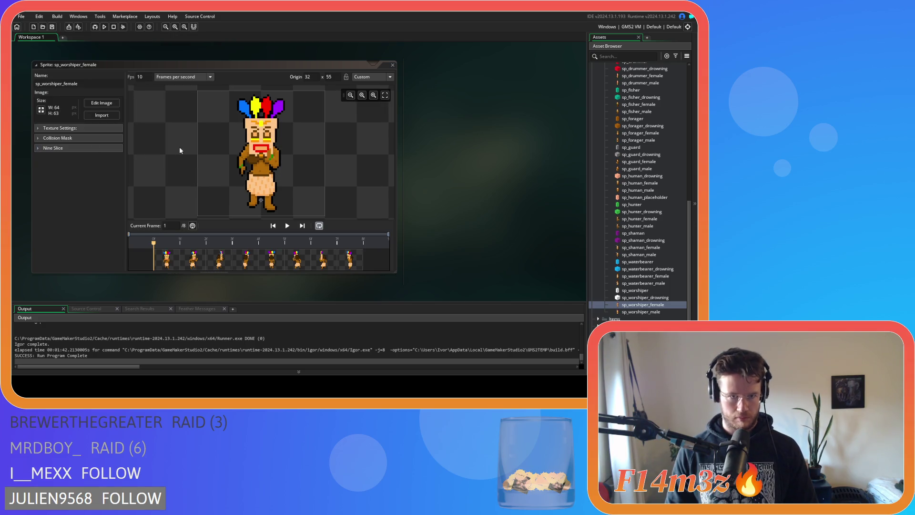
{"action": "left_click", "coordinate": [272, 267]}
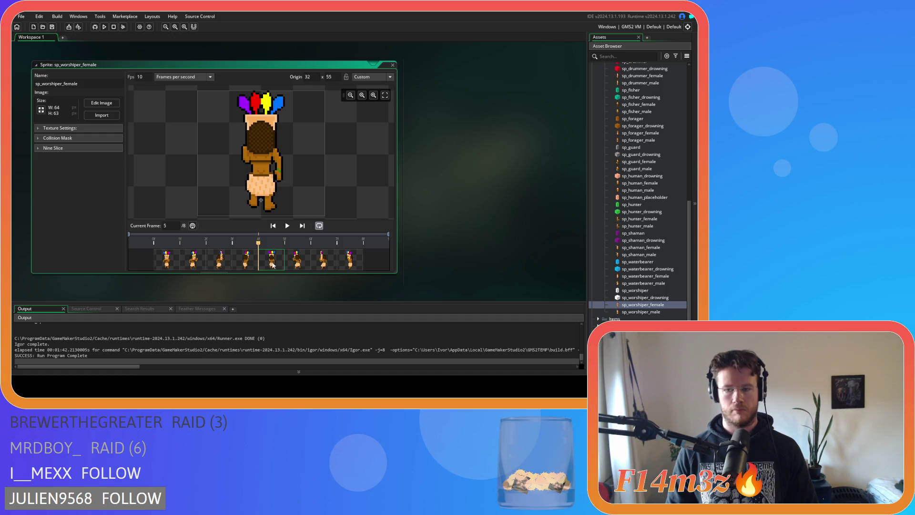
- Crop sp_worshiper_male's canvas height to 64, then close the sprite windows
{"action": "double_click", "coordinate": [644, 314]}
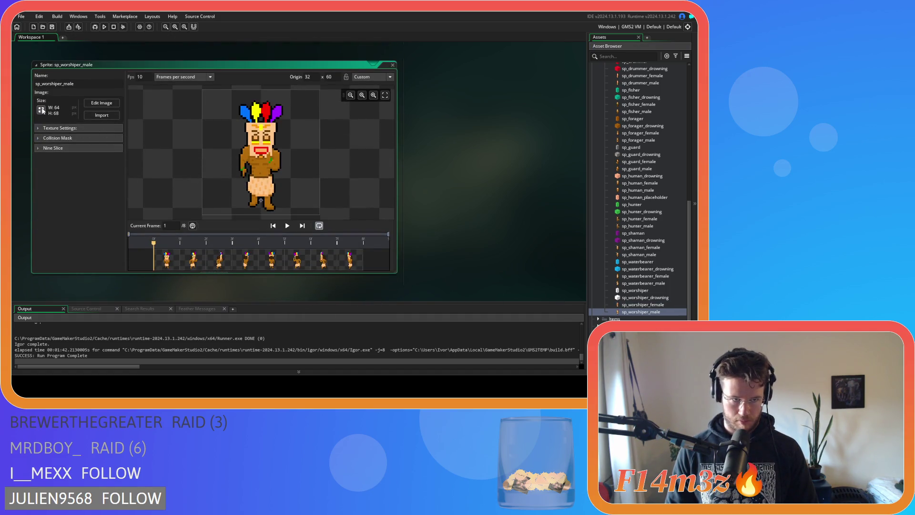
{"action": "left_click", "coordinate": [41, 110]}
{"action": "left_click", "coordinate": [126, 86]}
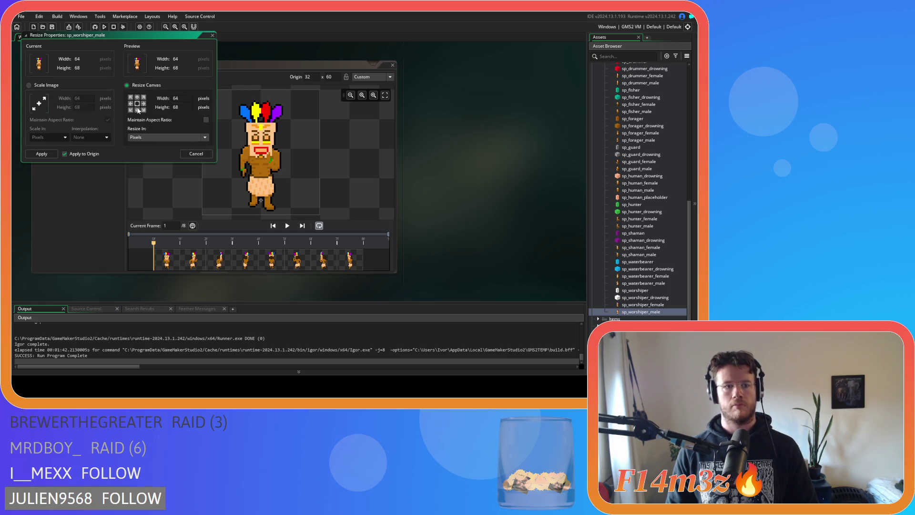
{"action": "double_click", "coordinate": [175, 107]}
{"action": "type", "text": "64"}
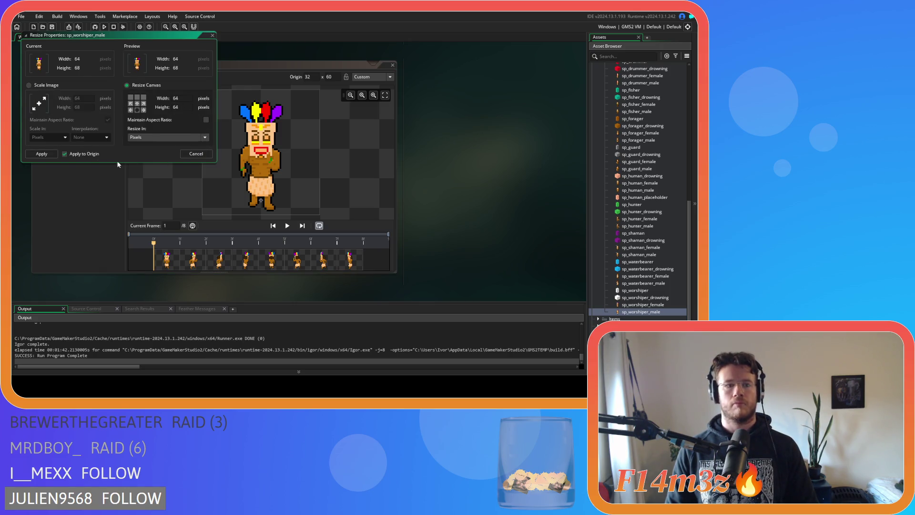
{"action": "left_click", "coordinate": [42, 153]}
{"action": "left_click", "coordinate": [247, 263]}
{"action": "left_click", "coordinate": [278, 269]}
{"action": "right_click", "coordinate": [431, 156]}
{"action": "mouse_move", "coordinate": [448, 163]}
{"action": "left_click", "coordinate": [393, 65]}
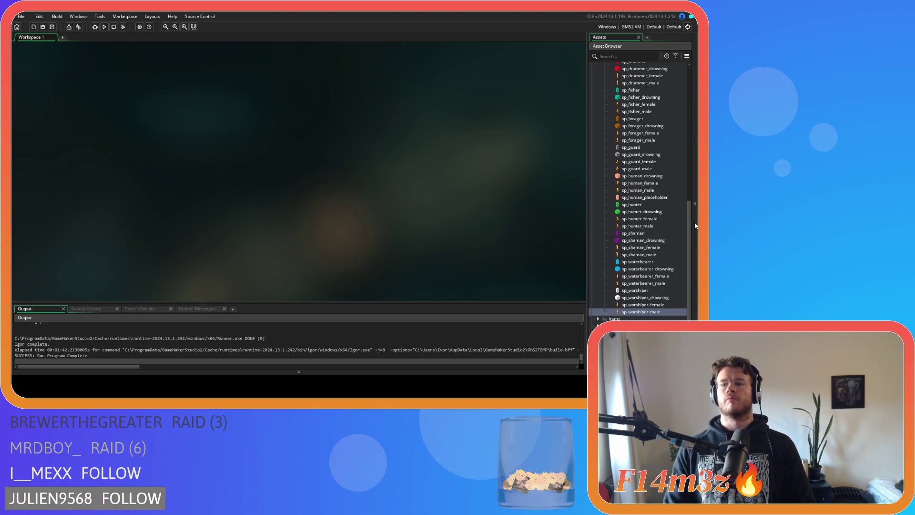
- Briefly open and close the sp_baby_held and sp_baby sprites
{"action": "scroll", "coordinate": [641, 216], "scroll_direction": "up", "scroll_amount": 5}
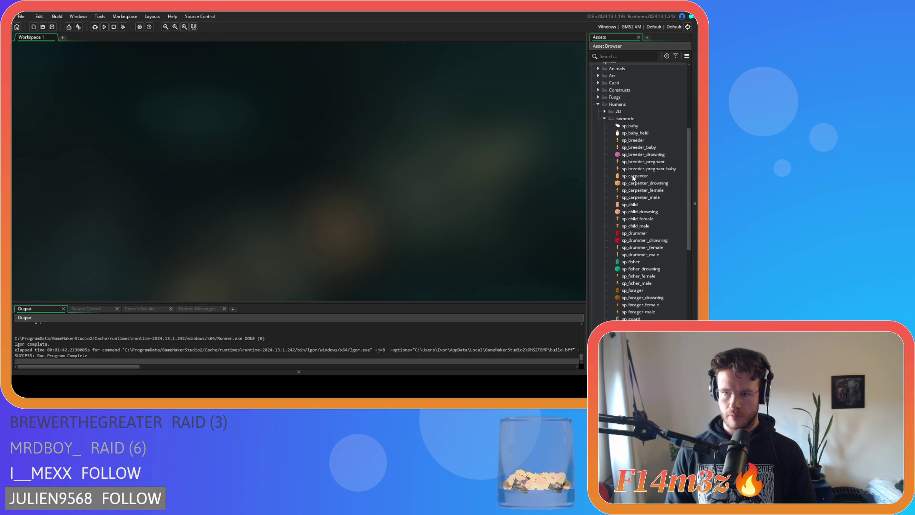
{"action": "double_click", "coordinate": [632, 134]}
{"action": "left_click", "coordinate": [392, 65]}
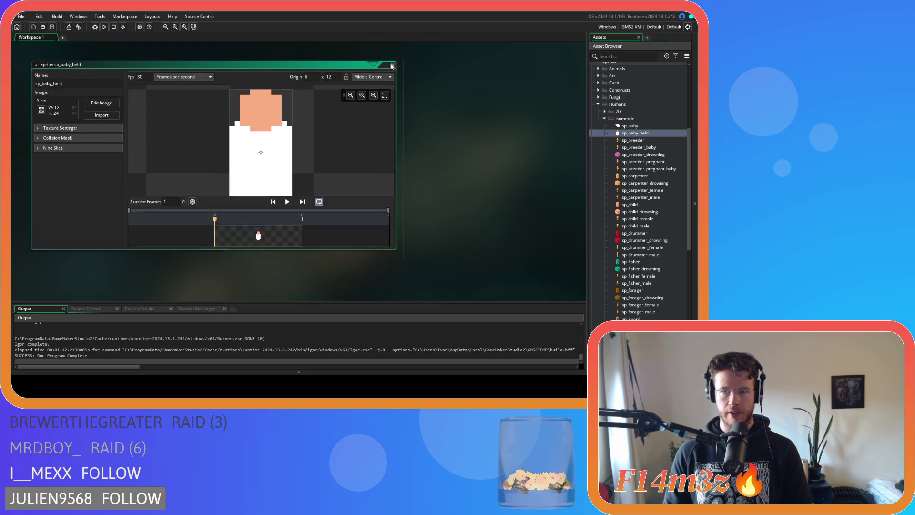
{"action": "double_click", "coordinate": [644, 125]}
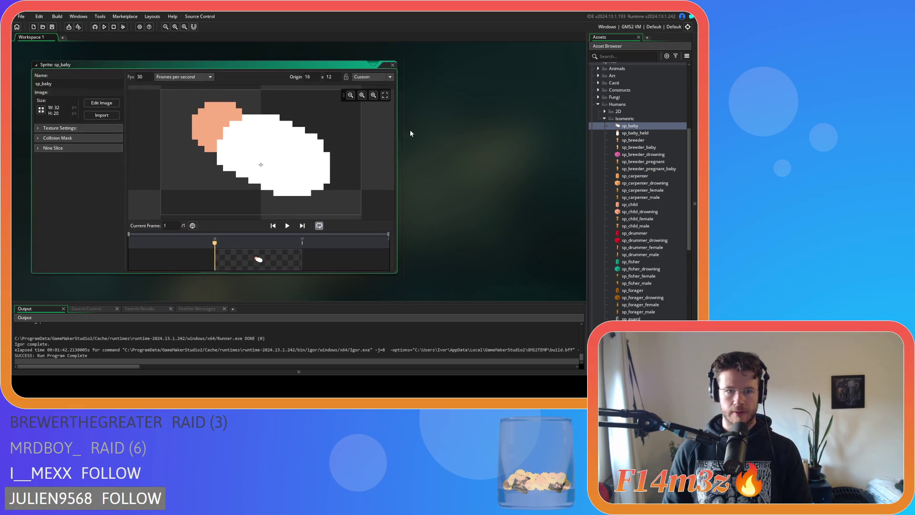
{"action": "left_click", "coordinate": [392, 65]}
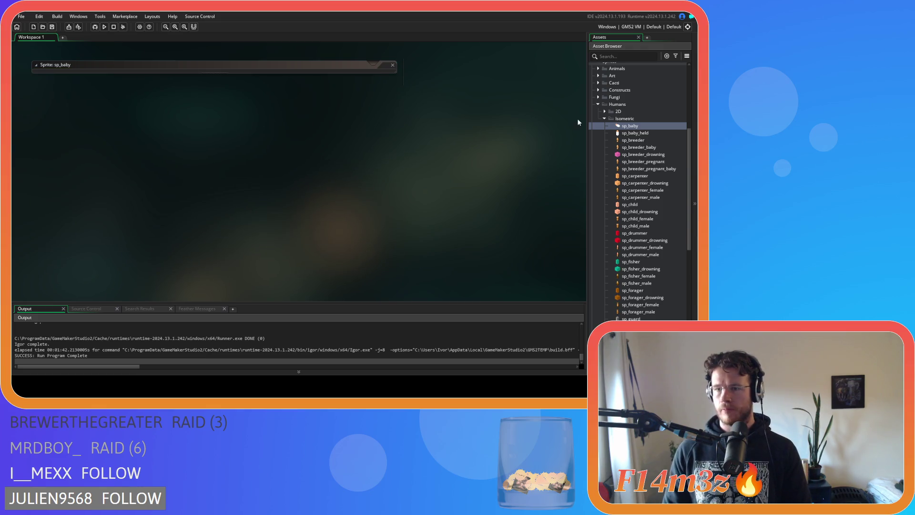
- Collapse the Isometric, Humans and Sprites folders, then expand Objects > Animal > Human
{"action": "left_click", "coordinate": [604, 118]}
{"action": "left_click", "coordinate": [599, 236]}
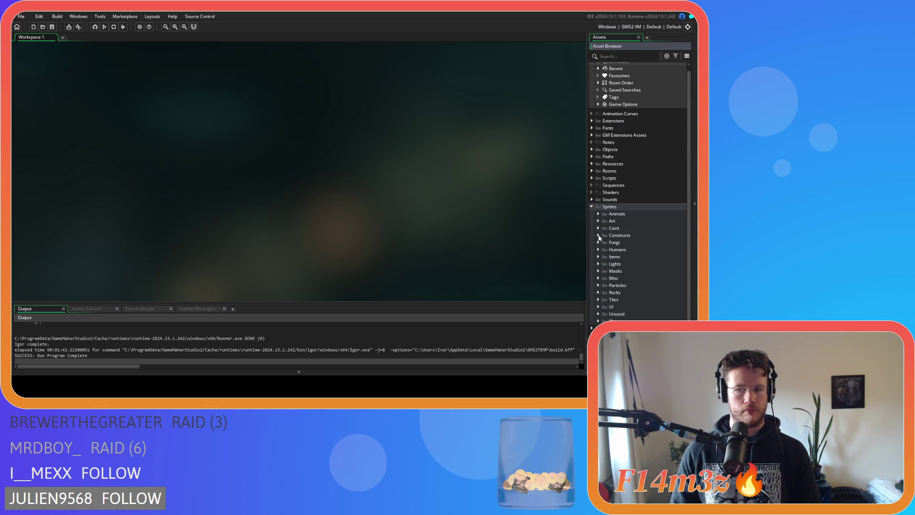
{"action": "left_click", "coordinate": [592, 208]}
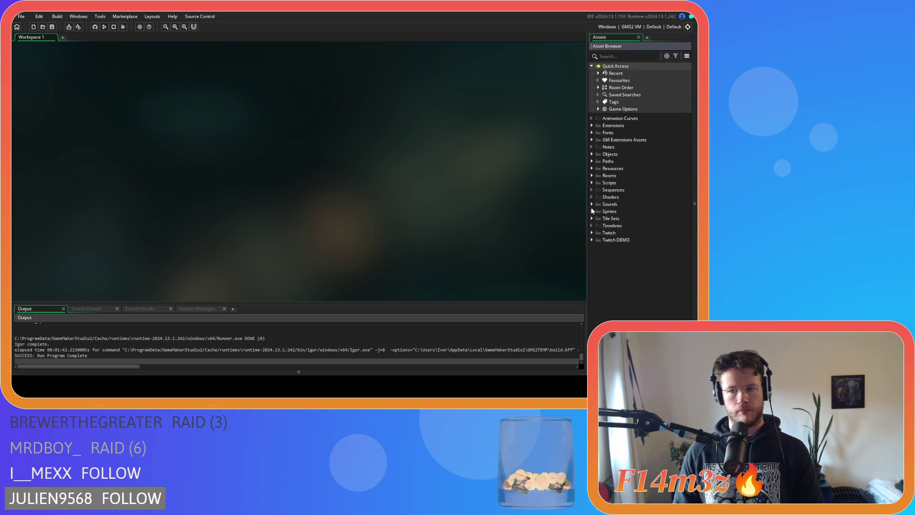
{"action": "left_click", "coordinate": [592, 154]}
{"action": "left_click", "coordinate": [599, 161]}
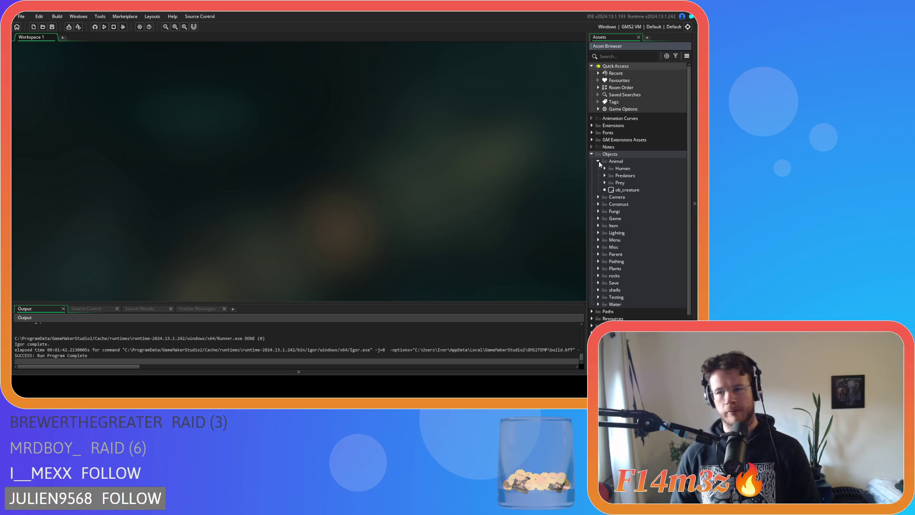
{"action": "left_click", "coordinate": [605, 169]}
- Open ob_human and read through its Draw End code for gift icons and health bars
{"action": "double_click", "coordinate": [630, 175]}
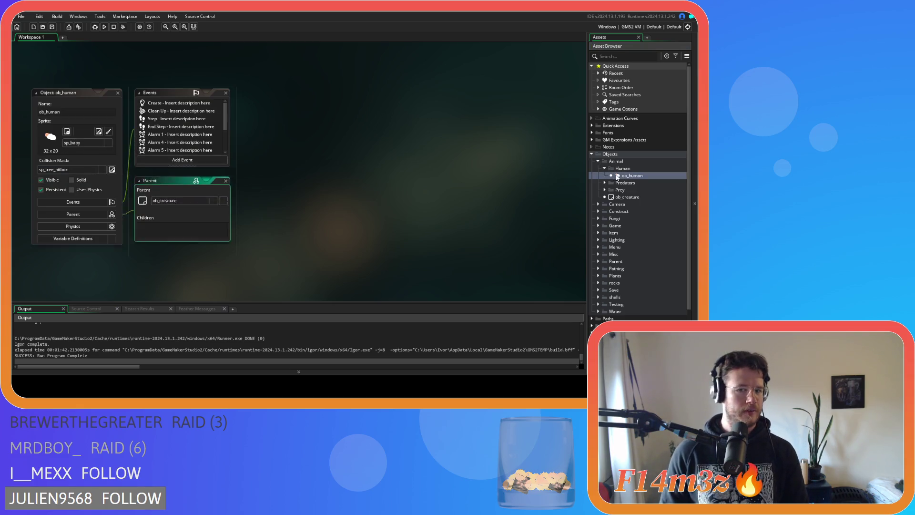
{"action": "scroll", "coordinate": [193, 158], "scroll_direction": "down", "scroll_amount": 1}
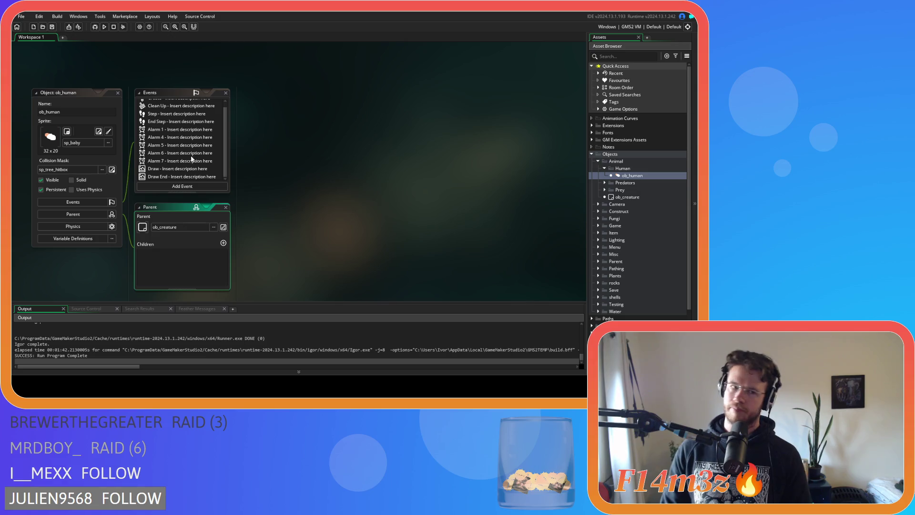
{"action": "double_click", "coordinate": [176, 176]}
{"action": "scroll", "coordinate": [550, 141], "scroll_direction": "down", "scroll_amount": 20}
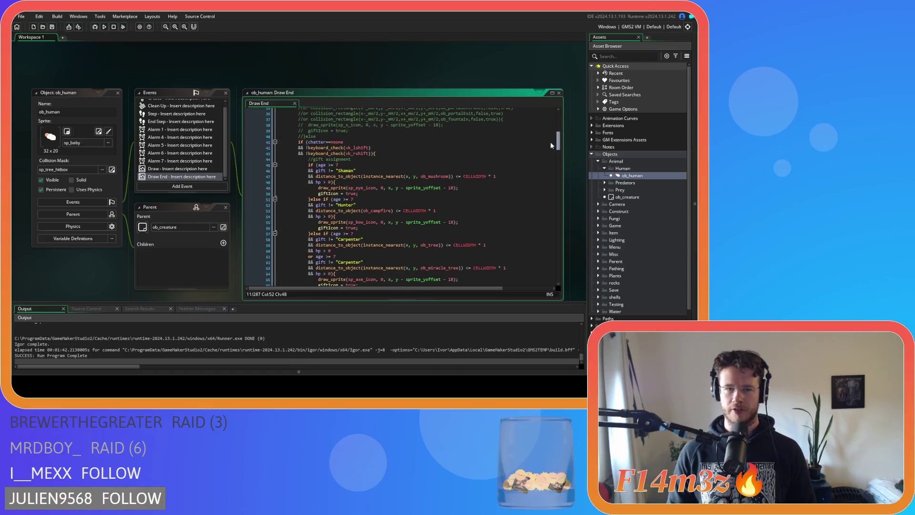
{"action": "scroll", "coordinate": [548, 167], "scroll_direction": "down", "scroll_amount": 18}
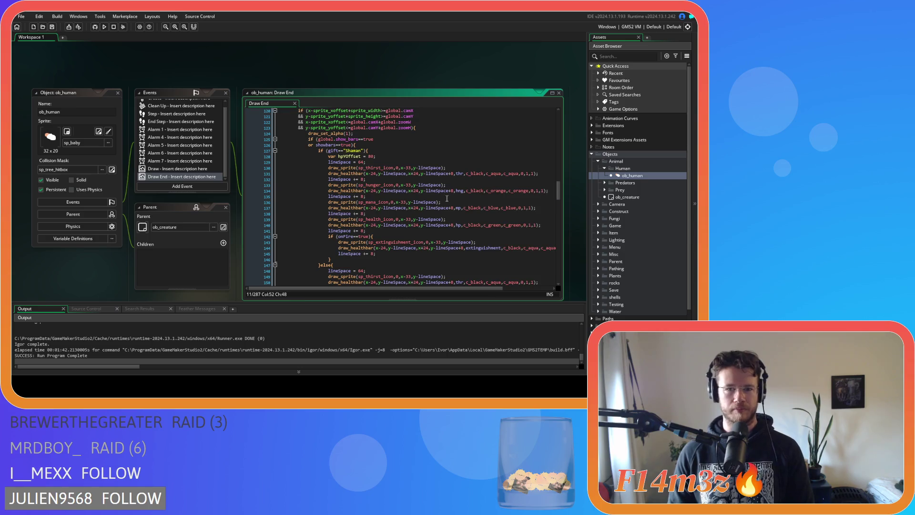
{"action": "scroll", "coordinate": [436, 198], "scroll_direction": "up", "scroll_amount": 3}
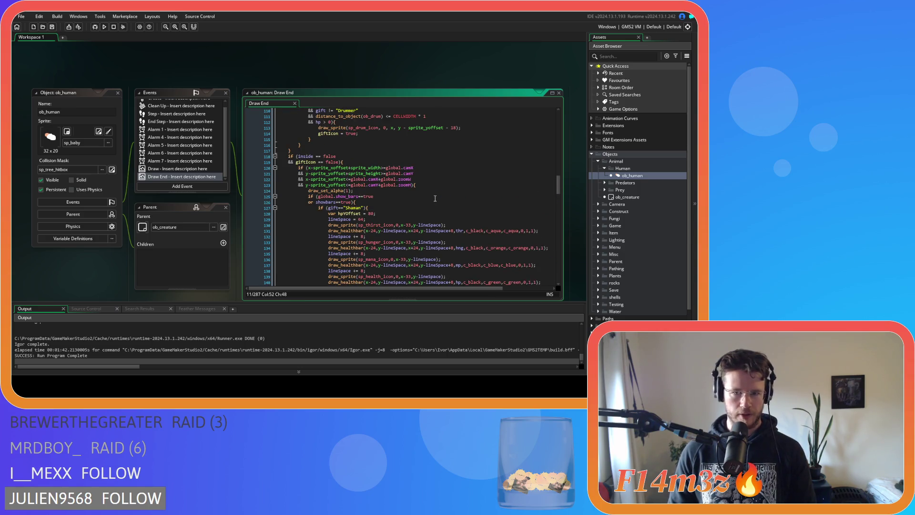
{"action": "scroll", "coordinate": [436, 198], "scroll_direction": "down", "scroll_amount": 3}
{"action": "scroll", "coordinate": [435, 198], "scroll_direction": "down", "scroll_amount": 20}
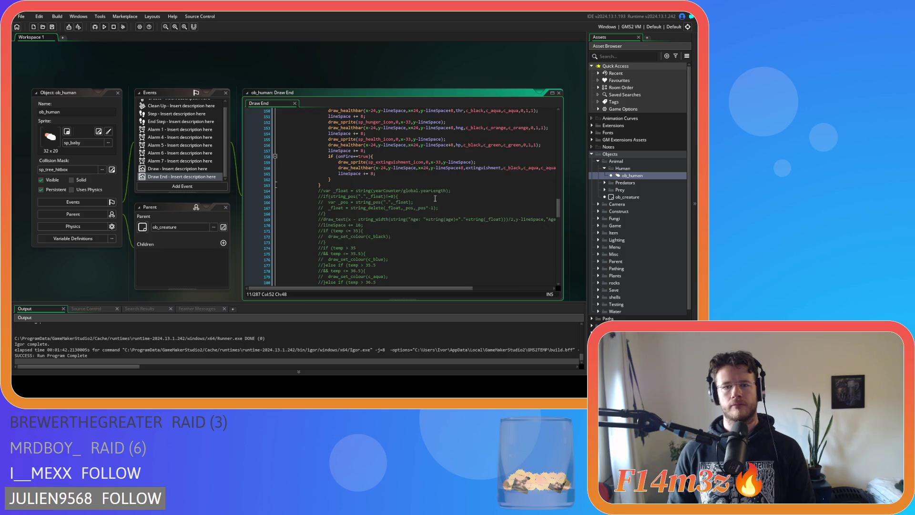
{"action": "scroll", "coordinate": [435, 198], "scroll_direction": "down", "scroll_amount": 2}
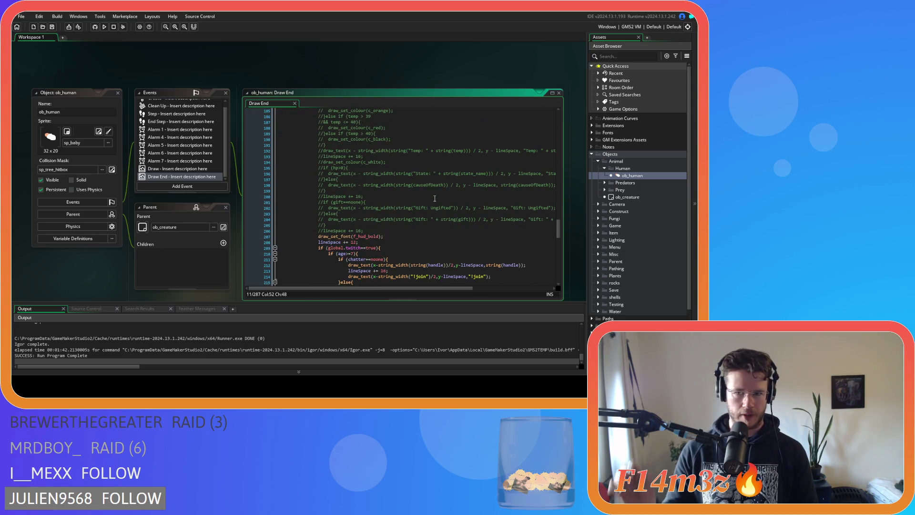
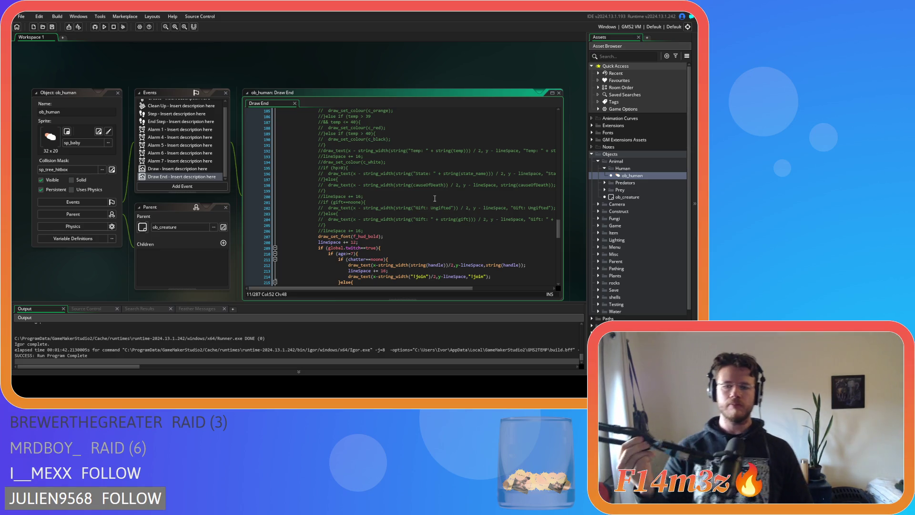
- Review the lineSpace lines and healthbar calls in ob_human's HUD bar drawing code
{"action": "left_click", "coordinate": [434, 198]}
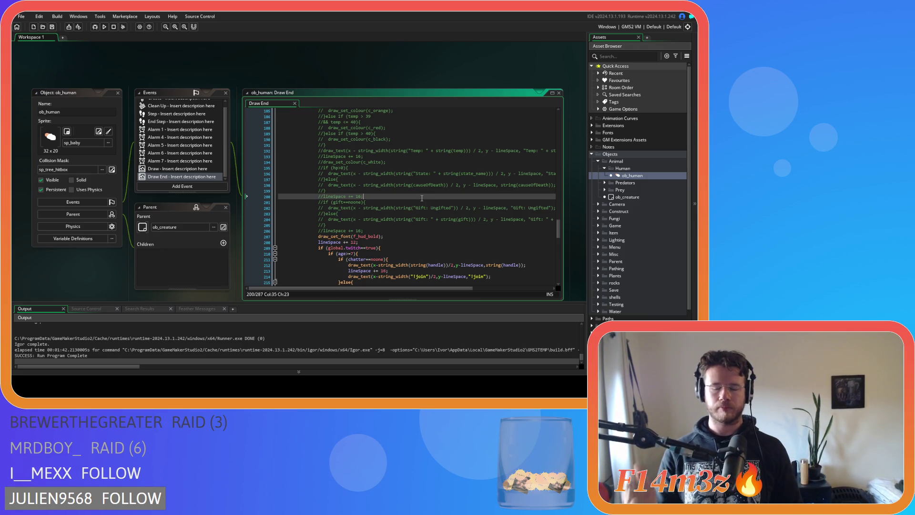
{"action": "left_click", "coordinate": [402, 224]}
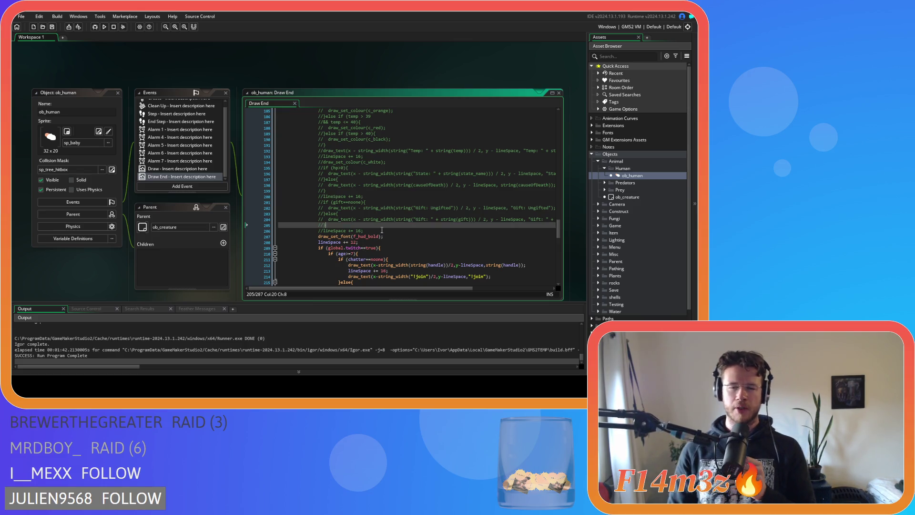
{"action": "left_click", "coordinate": [409, 232]}
{"action": "scroll", "coordinate": [408, 233], "scroll_direction": "down", "scroll_amount": 7}
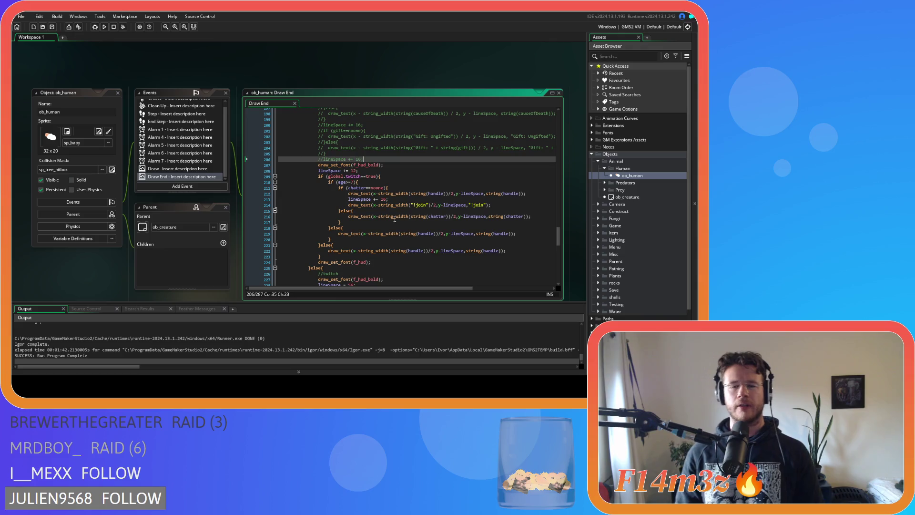
{"action": "left_click", "coordinate": [386, 222]}
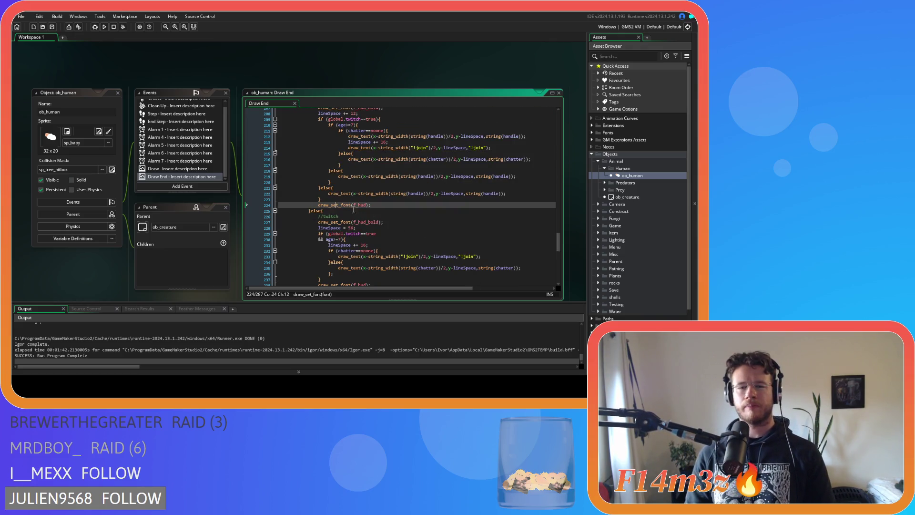
{"action": "scroll", "coordinate": [392, 215], "scroll_direction": "up", "scroll_amount": 3}
{"action": "left_click", "coordinate": [409, 231]}
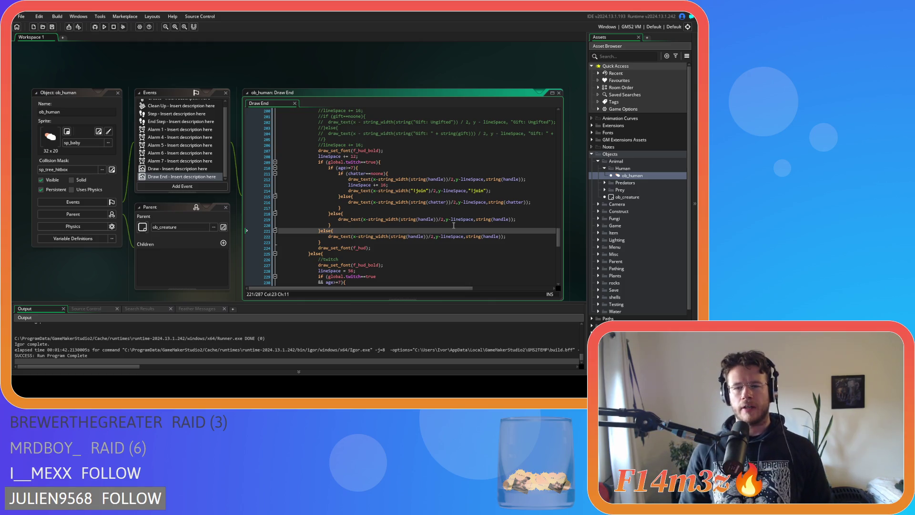
{"action": "scroll", "coordinate": [444, 234], "scroll_direction": "up", "scroll_amount": 20}
{"action": "scroll", "coordinate": [432, 244], "scroll_direction": "up", "scroll_amount": 5}
{"action": "left_click", "coordinate": [411, 205]}
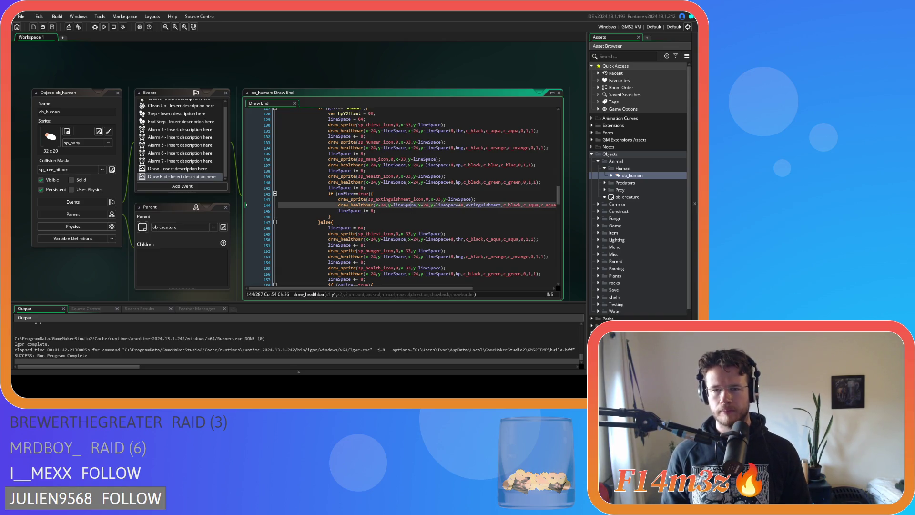
{"action": "scroll", "coordinate": [412, 205], "scroll_direction": "up", "scroll_amount": 3}
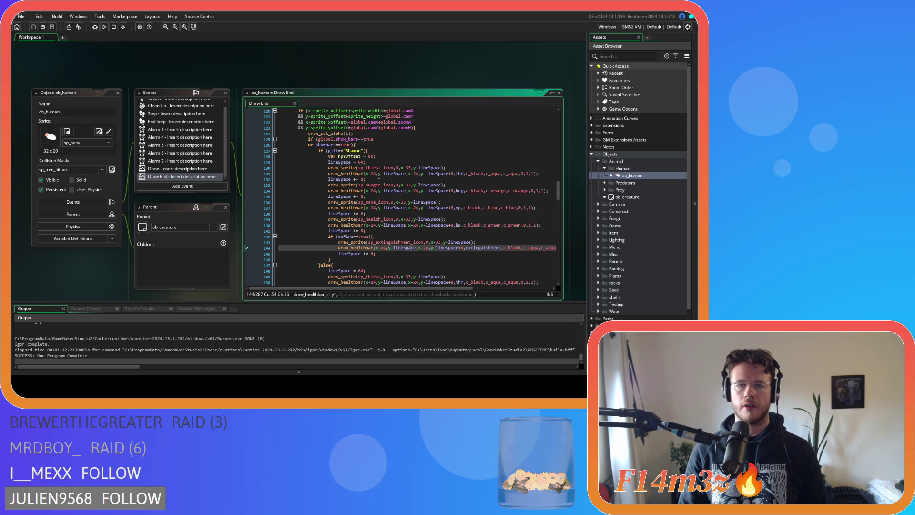
- Change lineSpace = 64 to lineSpace = sprite_yoffset+16 and save the Draw End script
{"action": "double_click", "coordinate": [361, 162]}
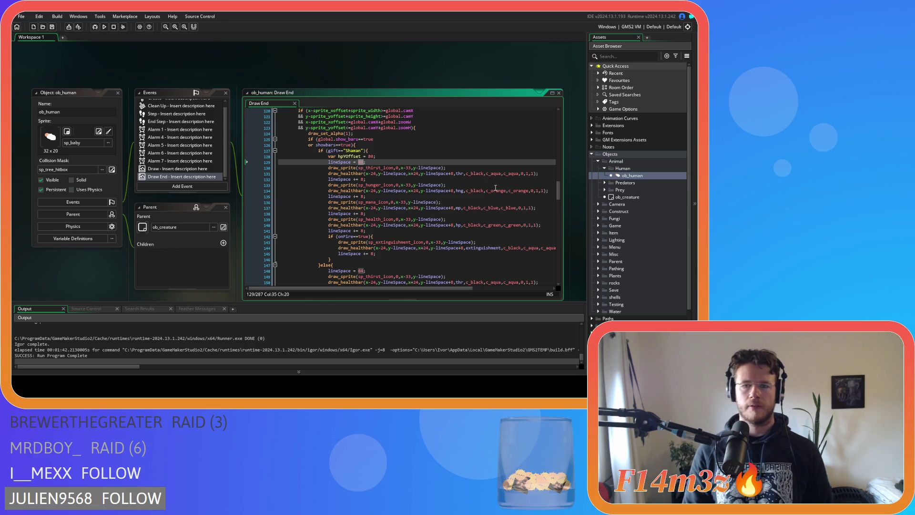
{"action": "mouse_move", "coordinate": [495, 188]}
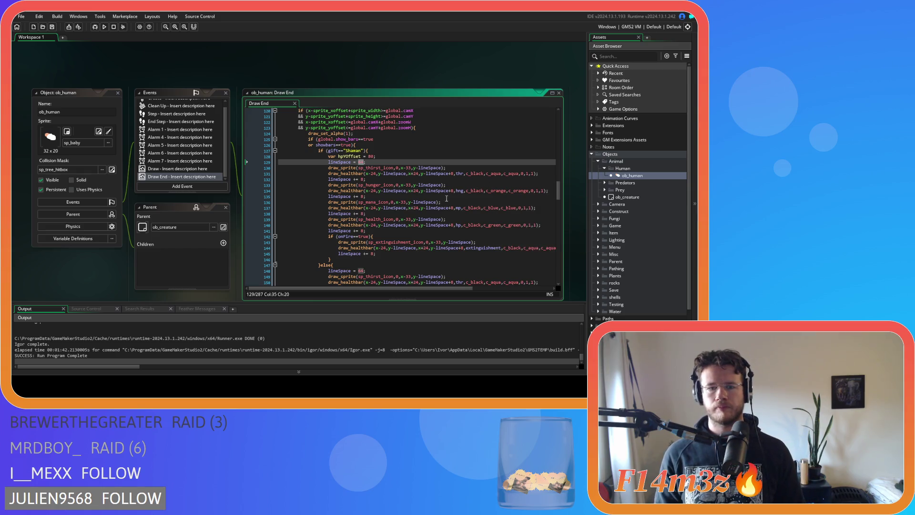
{"action": "mouse_move", "coordinate": [433, 202]}
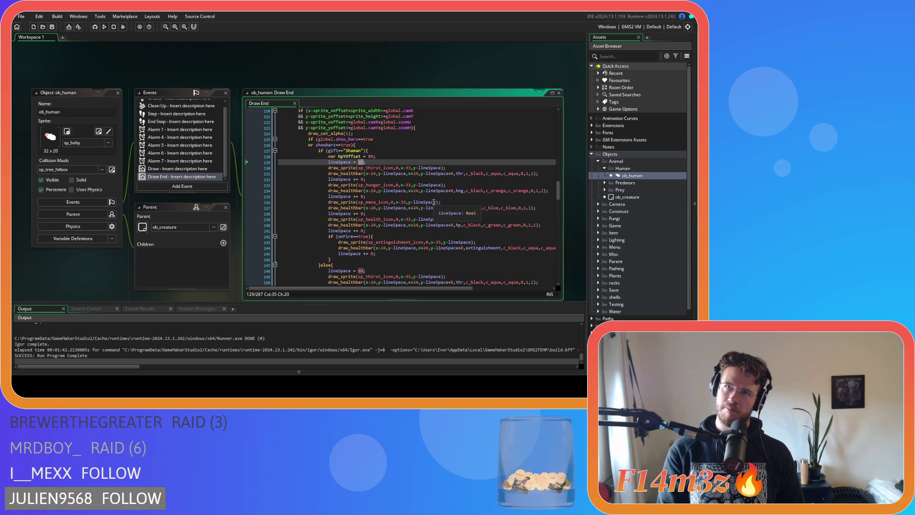
{"action": "type", "text": "sprite_yoffset"}
{"action": "left_click", "coordinate": [407, 175]}
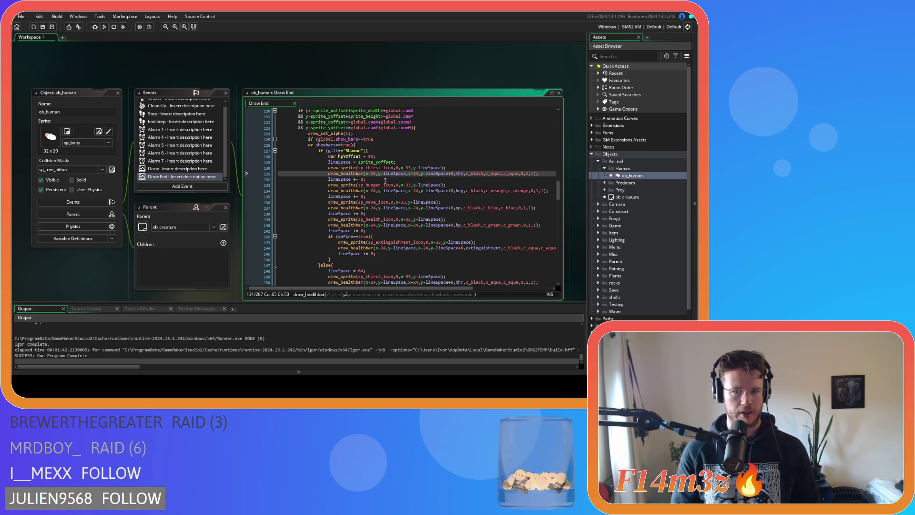
{"action": "left_click", "coordinate": [394, 163]}
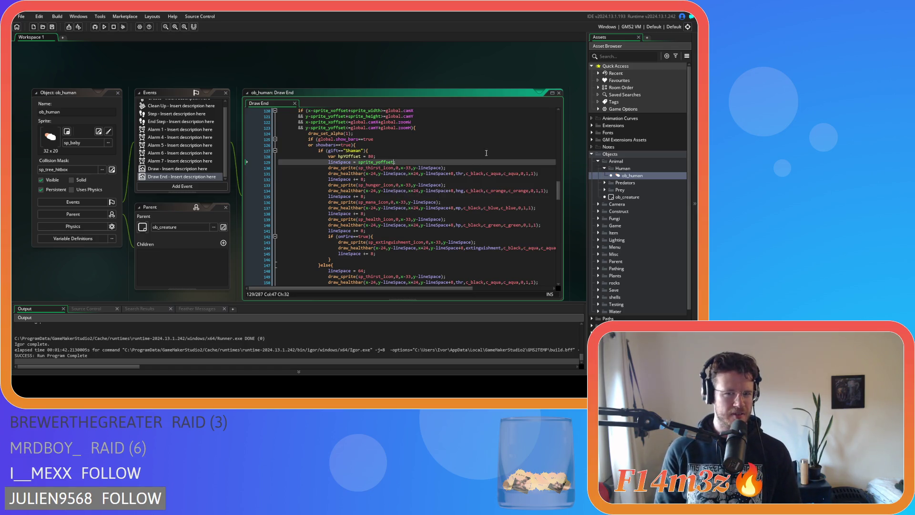
{"action": "type", "text": "+16;"}
{"action": "key", "text": "Down"}
{"action": "key", "text": "End"}
{"action": "key", "text": "ctrl+s"}
- Cut the new lineSpace line, delete the else branch's lineSpace = 64, and remove the blank line after hpYOffset
{"action": "scroll", "coordinate": [429, 143], "scroll_direction": "down", "scroll_amount": 2}
{"action": "left_click_drag", "start_coordinate": [407, 133], "coordinate": [328, 134]}
{"action": "key", "text": "ctrl+c"}
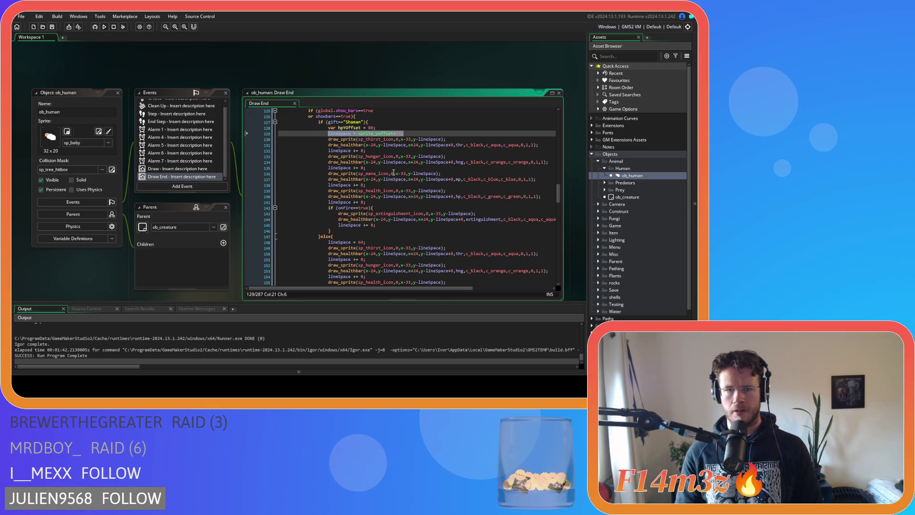
{"action": "key", "text": "Delete"}
{"action": "left_click", "coordinate": [366, 242]}
{"action": "key", "text": "shift+Up"}
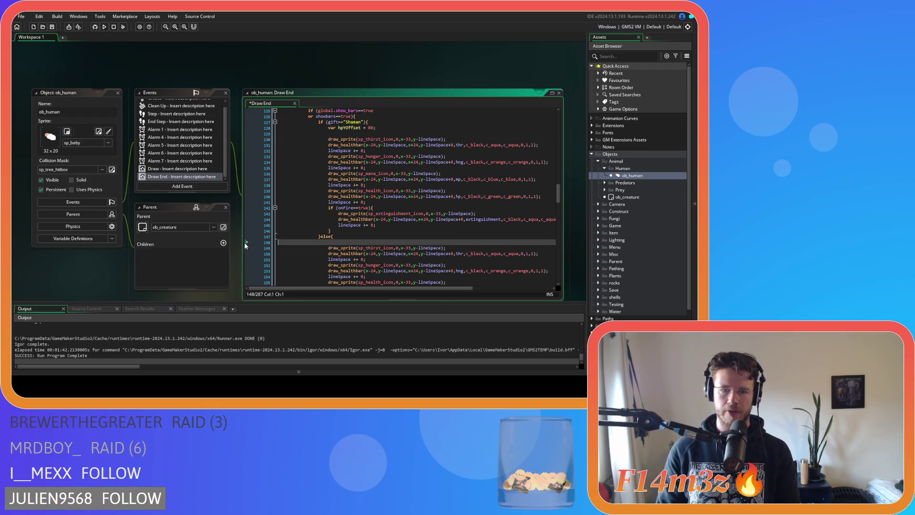
{"action": "key", "text": "BackSpace"}
{"action": "left_click", "coordinate": [339, 133]}
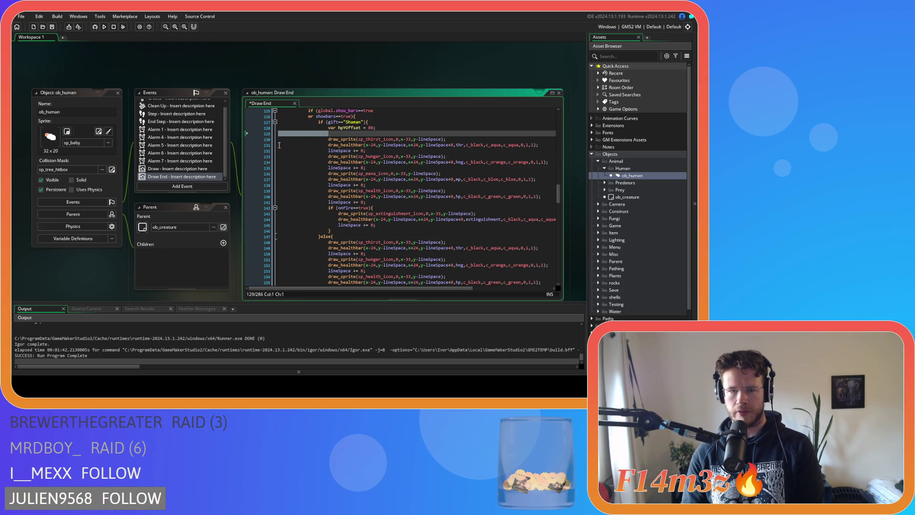
{"action": "key", "text": "BackSpace"}
{"action": "scroll", "coordinate": [391, 133], "scroll_direction": "down", "scroll_amount": 2}
{"action": "scroll", "coordinate": [392, 132], "scroll_direction": "up", "scroll_amount": 2}
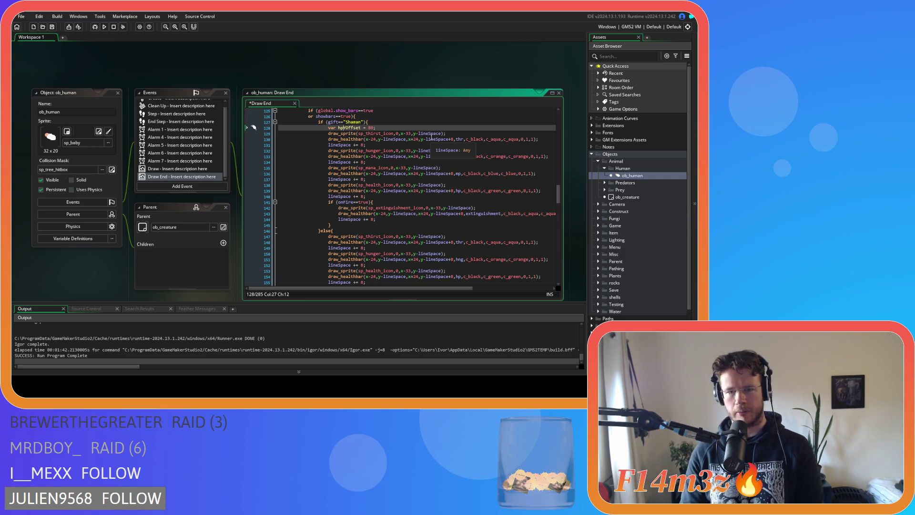
{"action": "scroll", "coordinate": [418, 138], "scroll_direction": "up", "scroll_amount": 4}
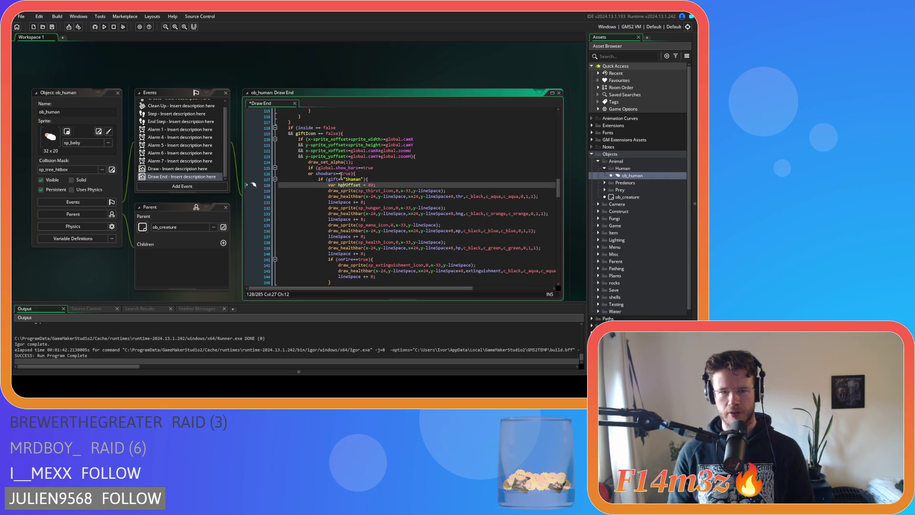
- Search for other uses of hpYOffset, then delete the unused var hpYOffset line
{"action": "double_click", "coordinate": [346, 185]}
{"action": "key", "text": "ctrl+f"}
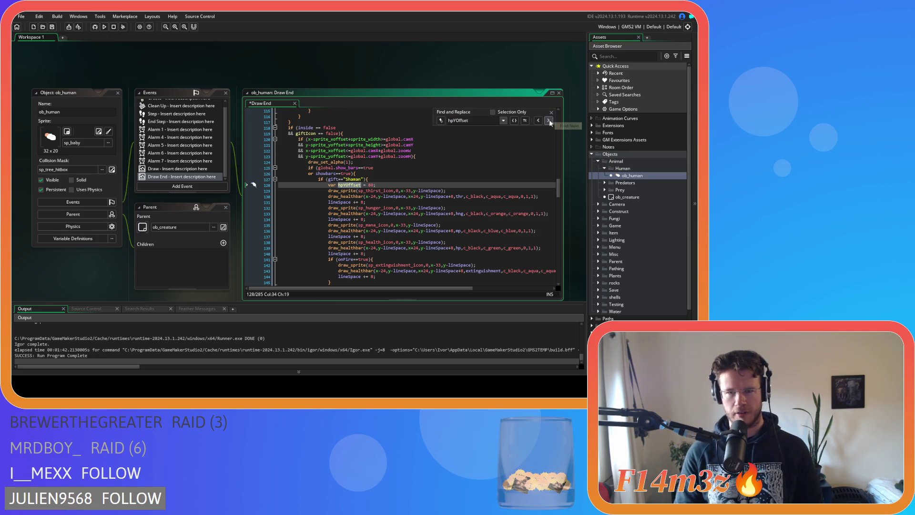
{"action": "left_click", "coordinate": [551, 113]}
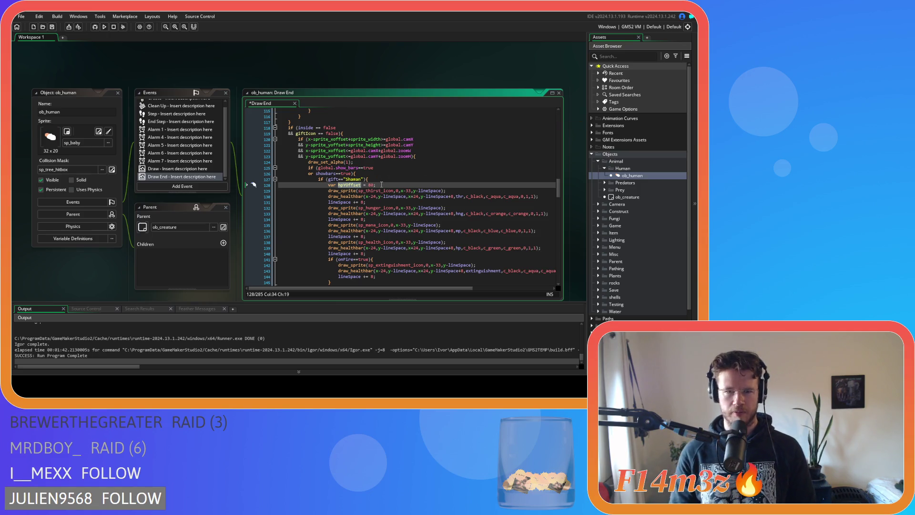
{"action": "left_click", "coordinate": [381, 184]}
{"action": "key", "text": "shift+Up"}
{"action": "key", "text": "BackSpace"}
- Paste lineSpace = sprite_yoffset+16; above the Shaman check, save, and locate the lineSpace = 56 line
{"action": "left_click", "coordinate": [366, 174]}
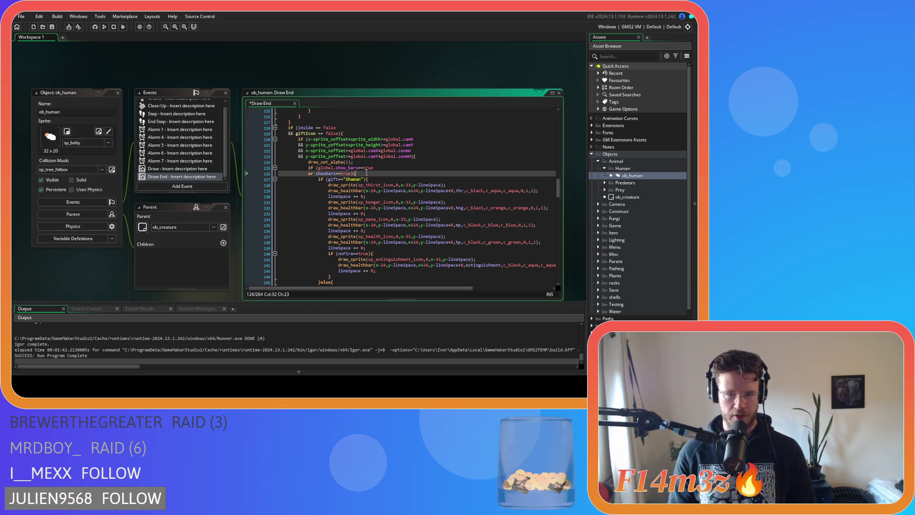
{"action": "key", "text": "Return"}
{"action": "key", "text": "ctrl+v"}
{"action": "key", "text": "ctrl+s"}
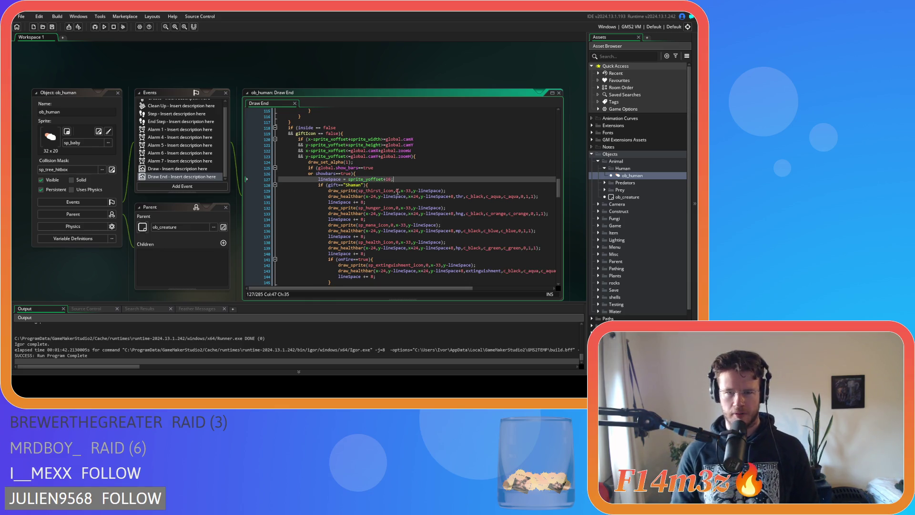
{"action": "scroll", "coordinate": [422, 200], "scroll_direction": "down", "scroll_amount": 5}
{"action": "scroll", "coordinate": [423, 203], "scroll_direction": "up", "scroll_amount": 4}
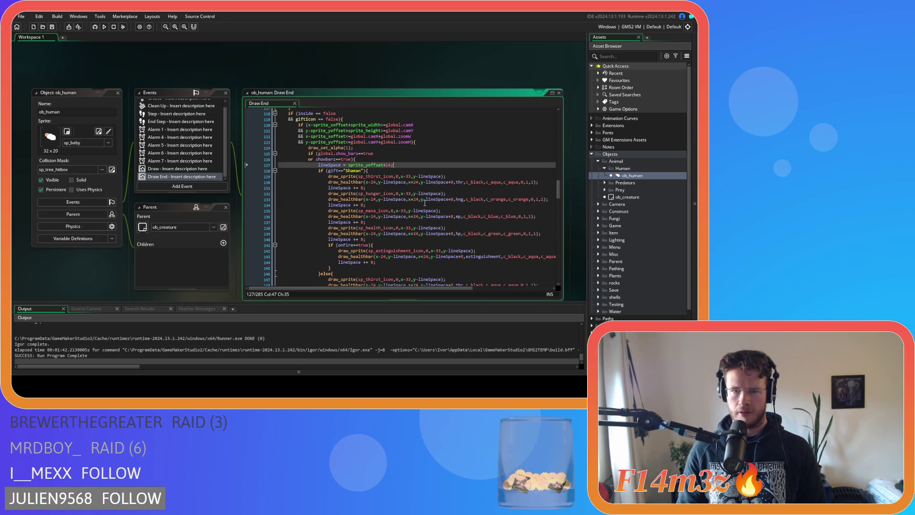
{"action": "scroll", "coordinate": [425, 203], "scroll_direction": "down", "scroll_amount": 7}
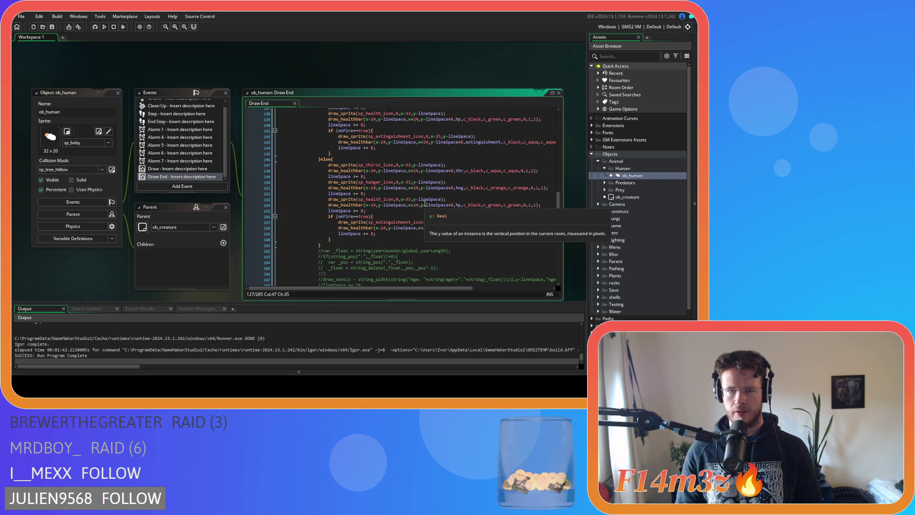
{"action": "scroll", "coordinate": [424, 203], "scroll_direction": "down", "scroll_amount": 19}
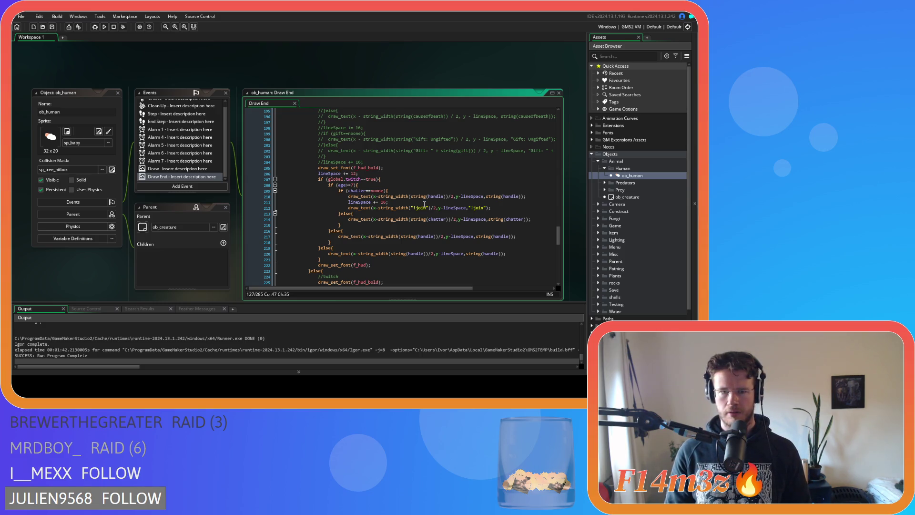
{"action": "scroll", "coordinate": [424, 204], "scroll_direction": "down", "scroll_amount": 5}
{"action": "scroll", "coordinate": [423, 204], "scroll_direction": "down", "scroll_amount": 4}
{"action": "scroll", "coordinate": [423, 204], "scroll_direction": "up", "scroll_amount": 2}
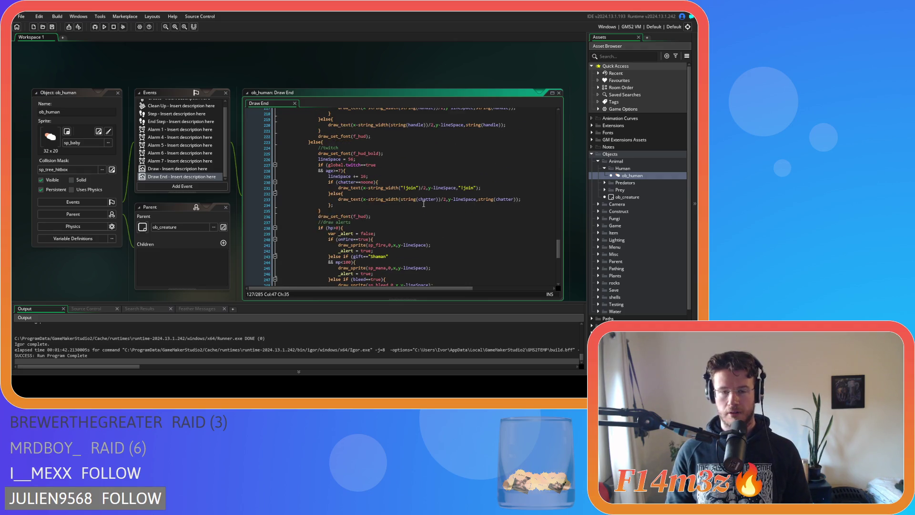
{"action": "left_click", "coordinate": [363, 159]}
- Replace lineSpace = 56 on line 226 with lineSpace = sprite_yoffset+16, then build and run the game
{"action": "key", "text": "shift+Home"}
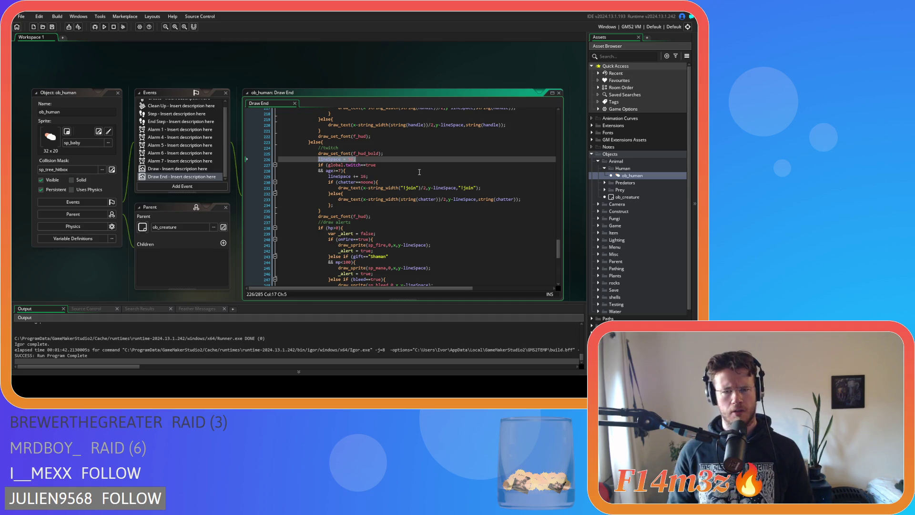
{"action": "key", "text": "ctrl+v"}
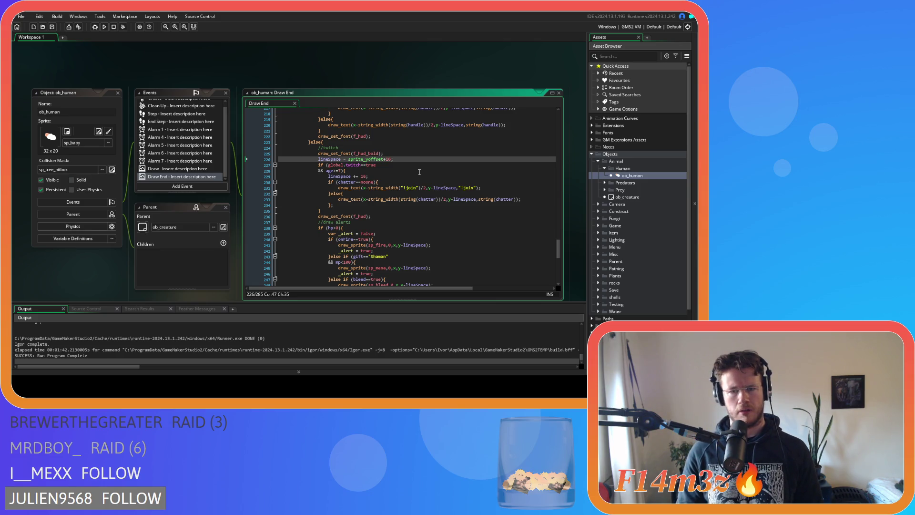
{"action": "scroll", "coordinate": [420, 172], "scroll_direction": "down", "scroll_amount": 12}
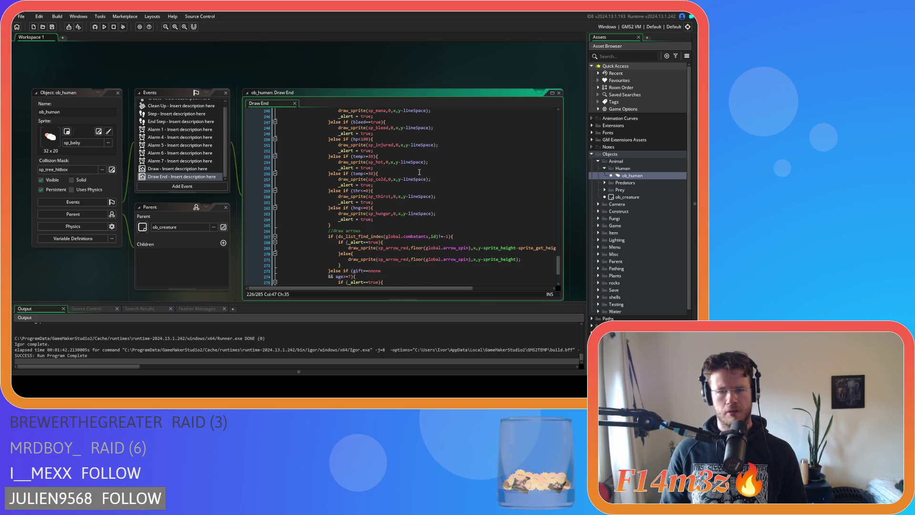
{"action": "key", "text": "F5"}
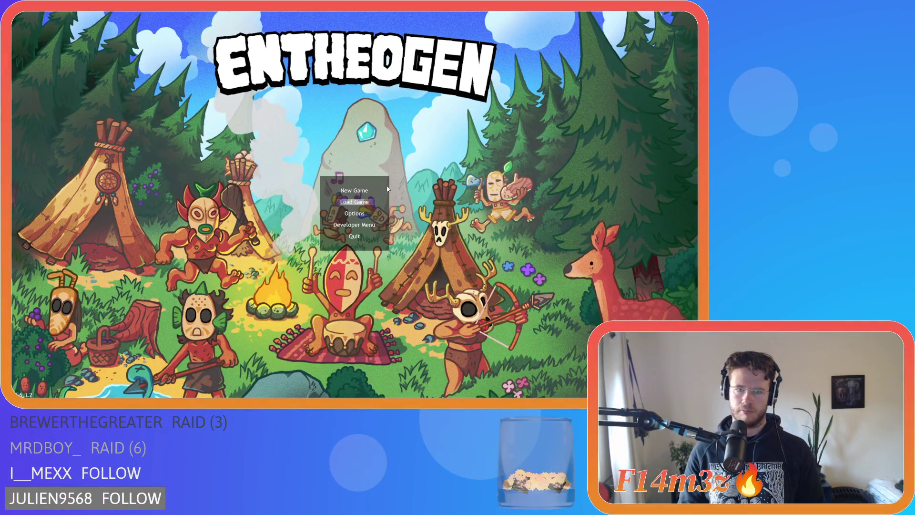
- Quickload the saved game, pan across the map, and toggle on the name and status labels with Tab
{"action": "key", "text": "Return"}
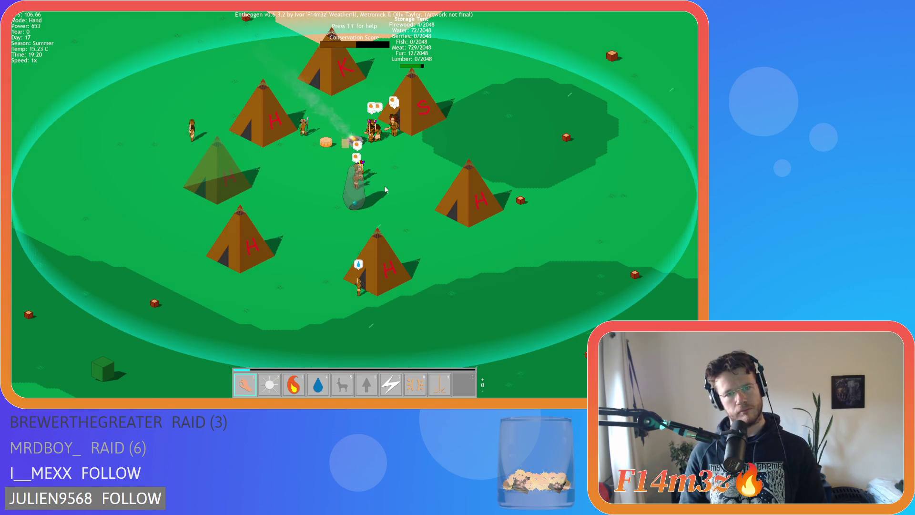
{"action": "key", "text": "a"}
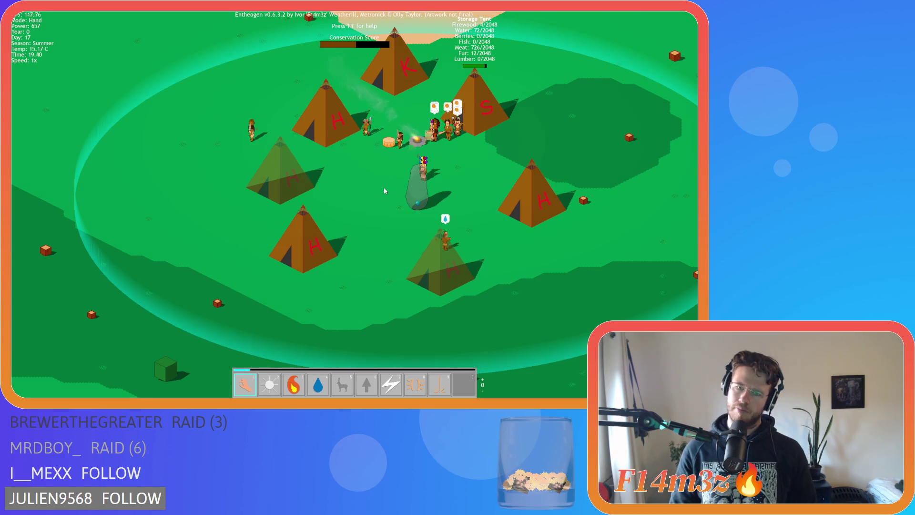
{"action": "key", "text": "d"}
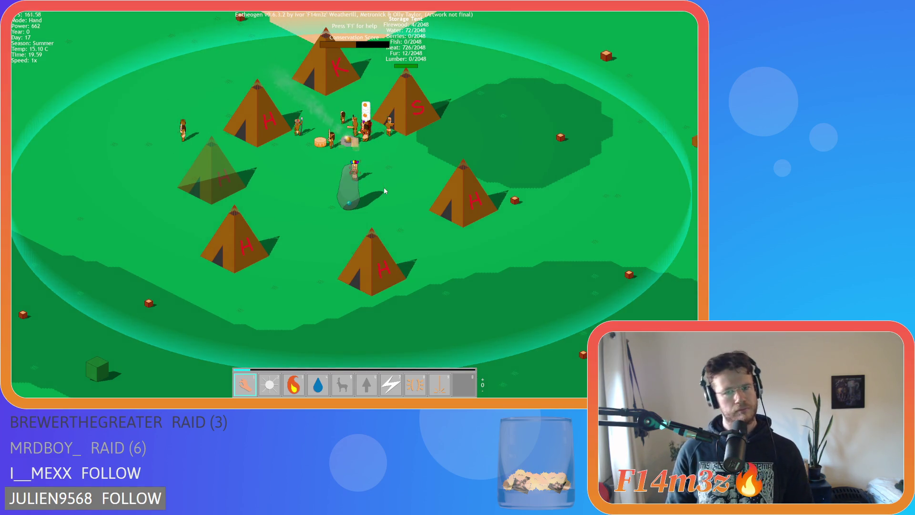
{"action": "key", "text": "Tab"}
{"action": "key", "text": "a"}
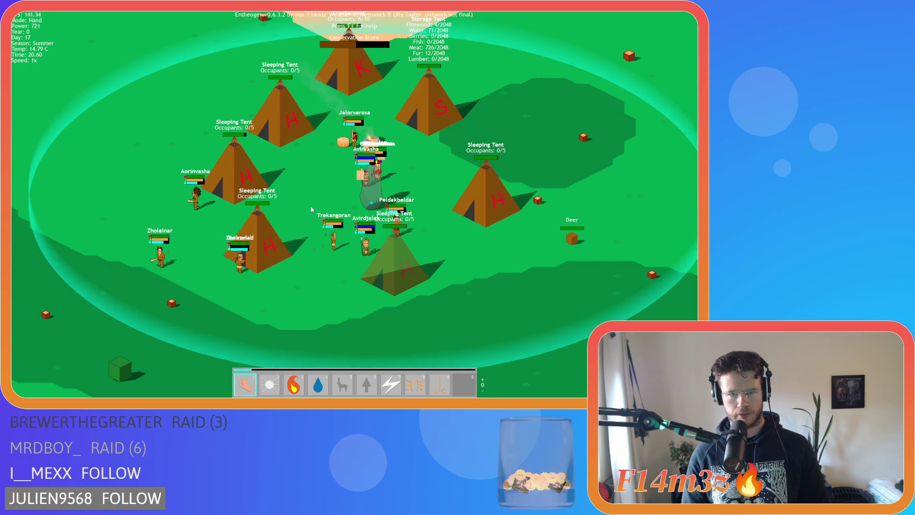
- Pan and zoom around the camp to inspect the labels over tents and villagers
{"action": "scroll", "coordinate": [311, 209], "scroll_direction": "up", "scroll_amount": 2}
{"action": "scroll", "coordinate": [311, 208], "scroll_direction": "down", "scroll_amount": 2}
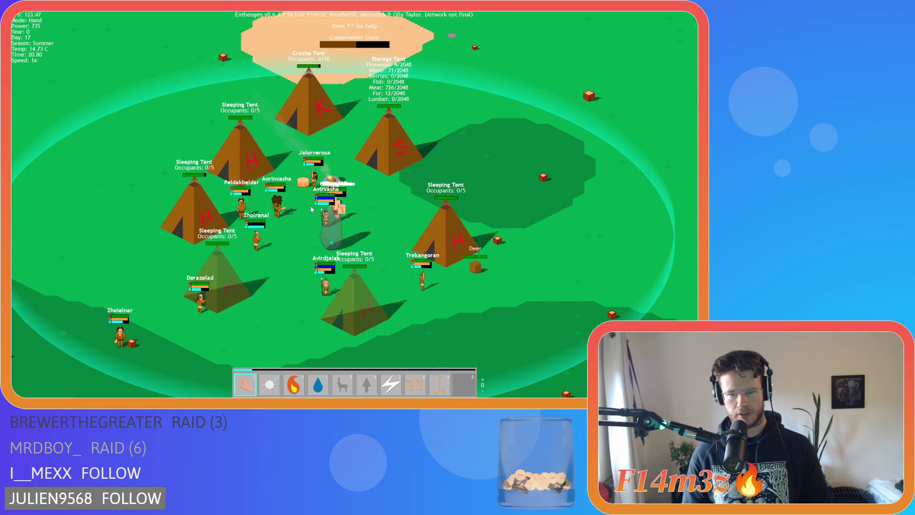
{"action": "key", "text": "d"}
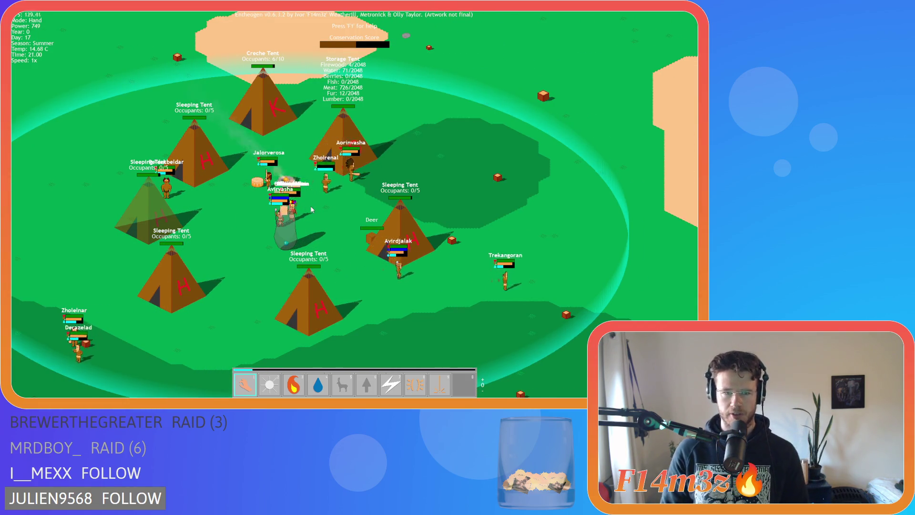
{"action": "key", "text": "w"}
{"action": "key", "text": "a"}
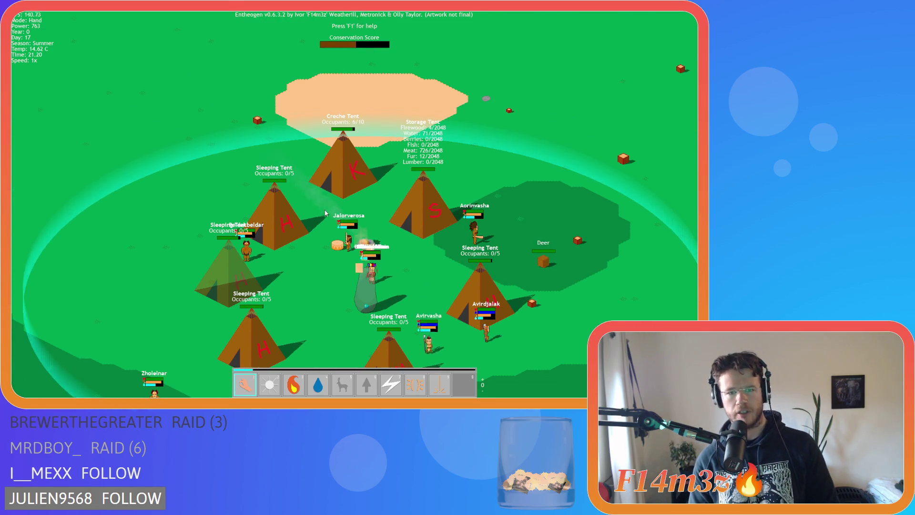
{"action": "key", "text": "s"}
{"action": "key", "text": "w"}
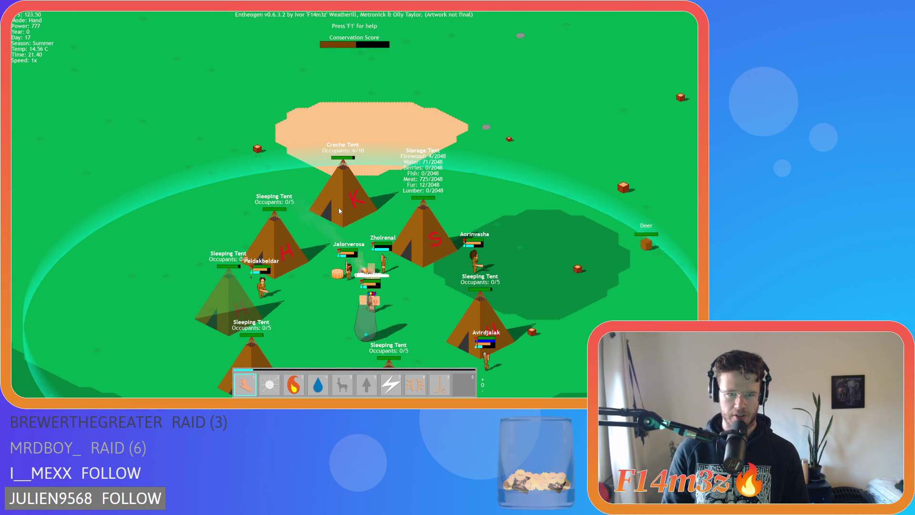
{"action": "key", "text": "s"}
{"action": "scroll", "coordinate": [331, 308], "scroll_direction": "up", "scroll_amount": 3}
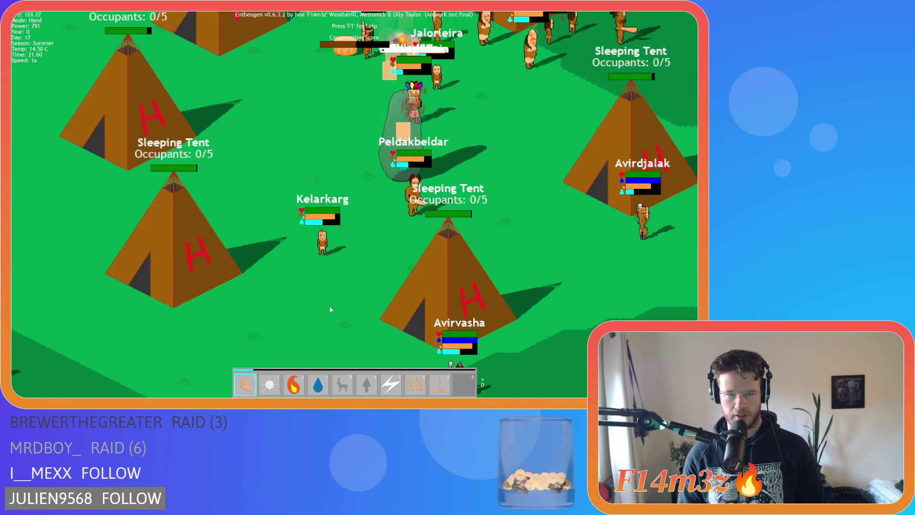
{"action": "key", "text": "s"}
{"action": "key", "text": "a"}
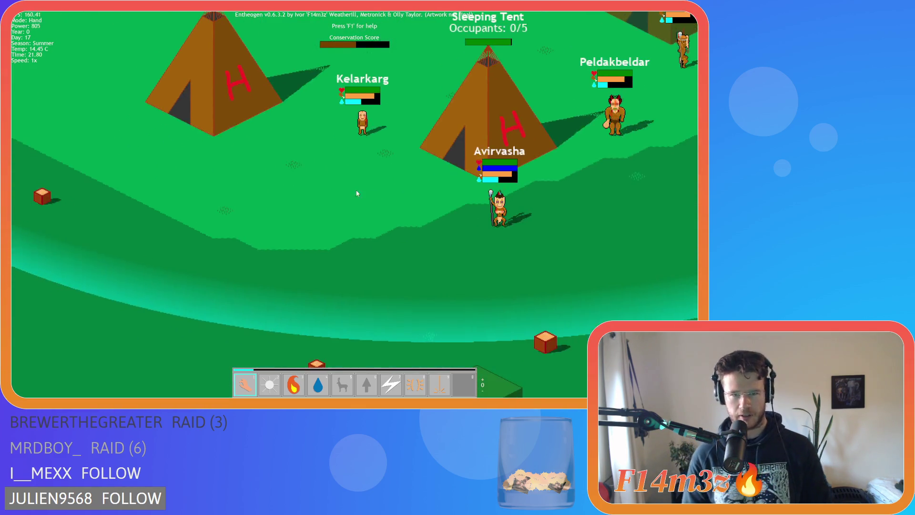
{"action": "key", "text": "w"}
- Check the Creche, K and S tent labels at several zoom levels, then bring up the quit prompt
{"action": "scroll", "coordinate": [360, 198], "scroll_direction": "up", "scroll_amount": 5}
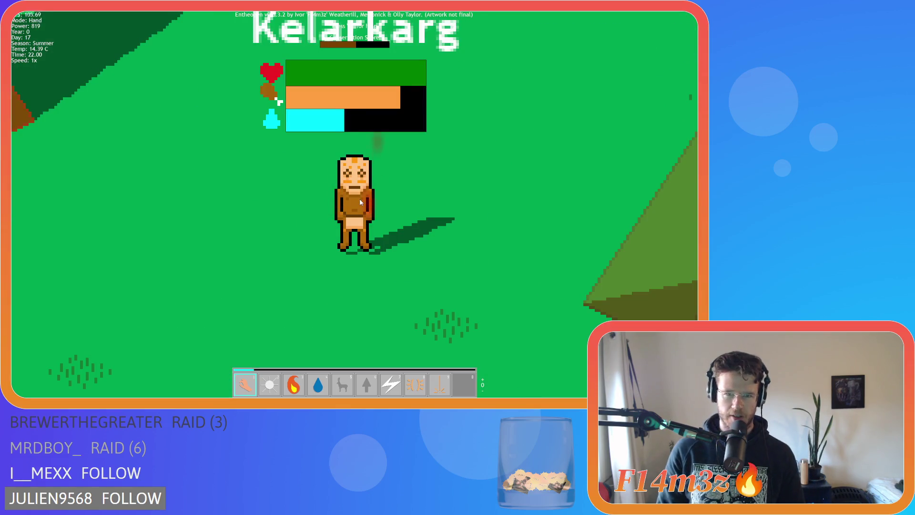
{"action": "scroll", "coordinate": [361, 202], "scroll_direction": "down", "scroll_amount": 7}
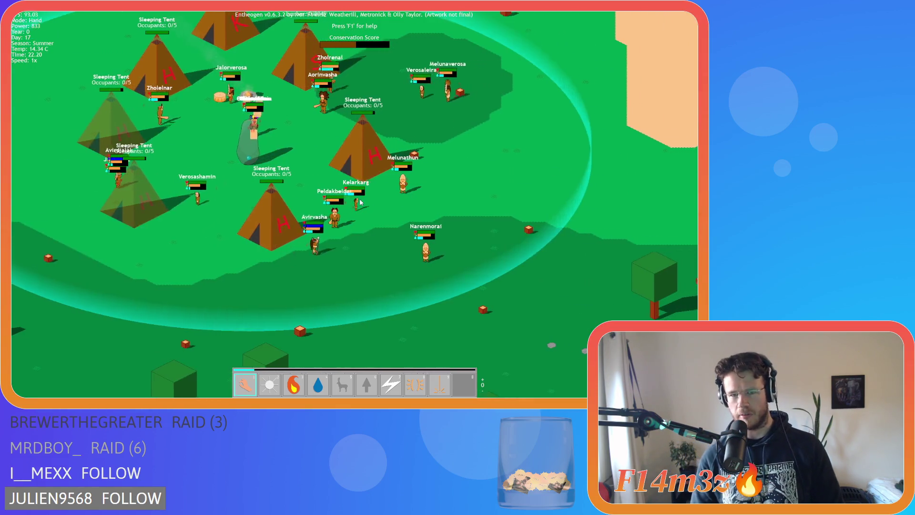
{"action": "key", "text": "d"}
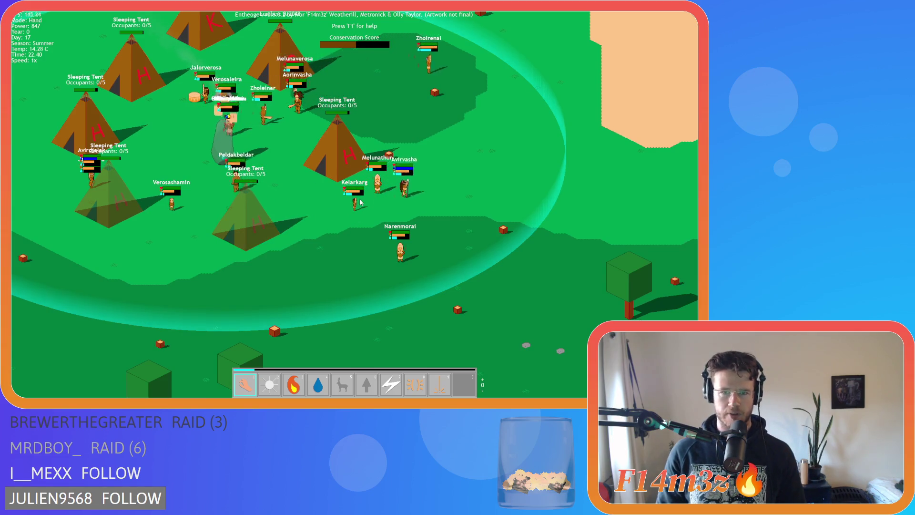
{"action": "key", "text": "a"}
{"action": "key", "text": "w"}
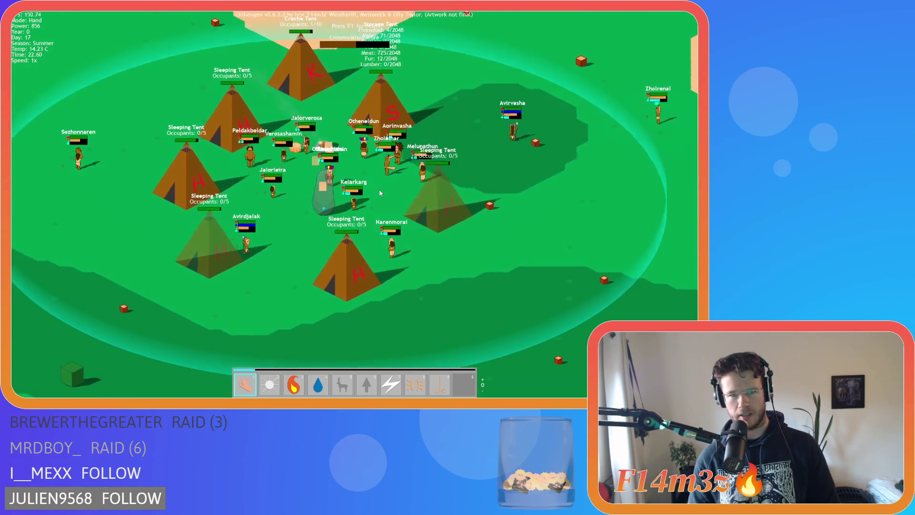
{"action": "key", "text": "a"}
{"action": "key", "text": "w"}
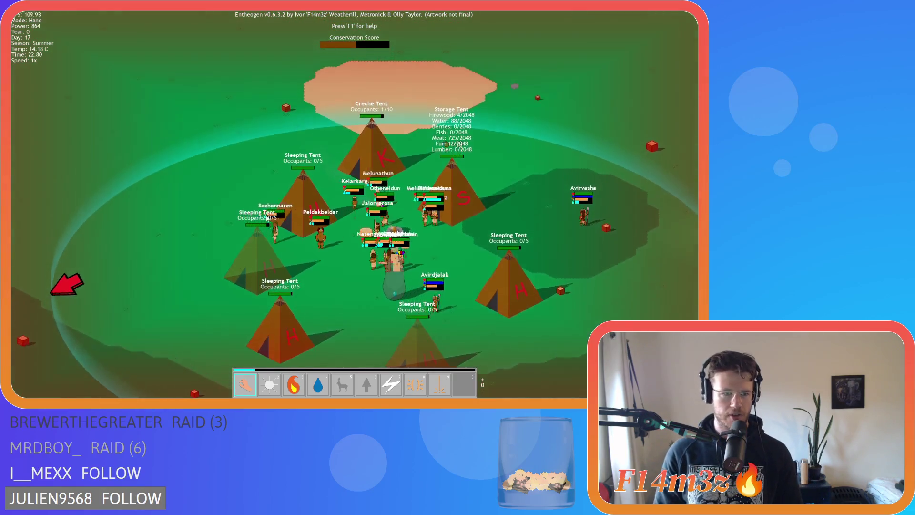
{"action": "scroll", "coordinate": [271, 217], "scroll_direction": "down", "scroll_amount": 5}
{"action": "key", "text": "a"}
{"action": "key", "text": "s"}
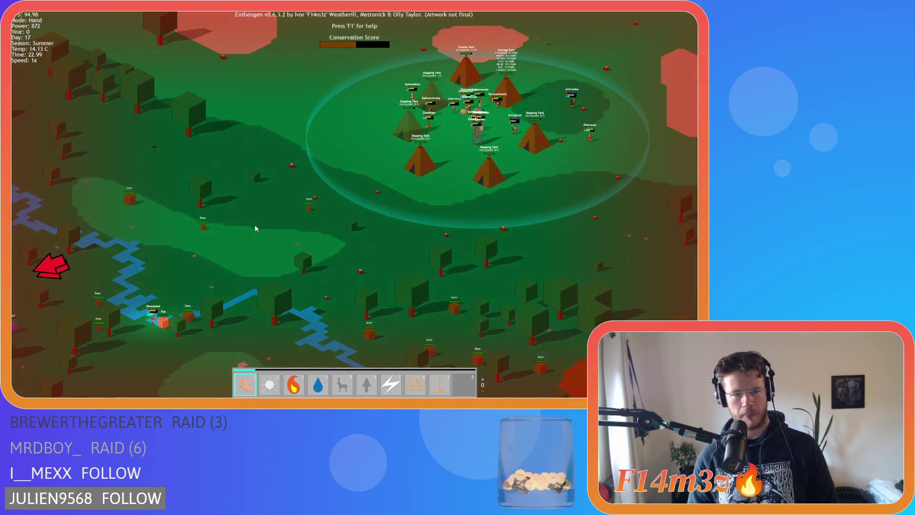
{"action": "scroll", "coordinate": [258, 270], "scroll_direction": "up", "scroll_amount": 3}
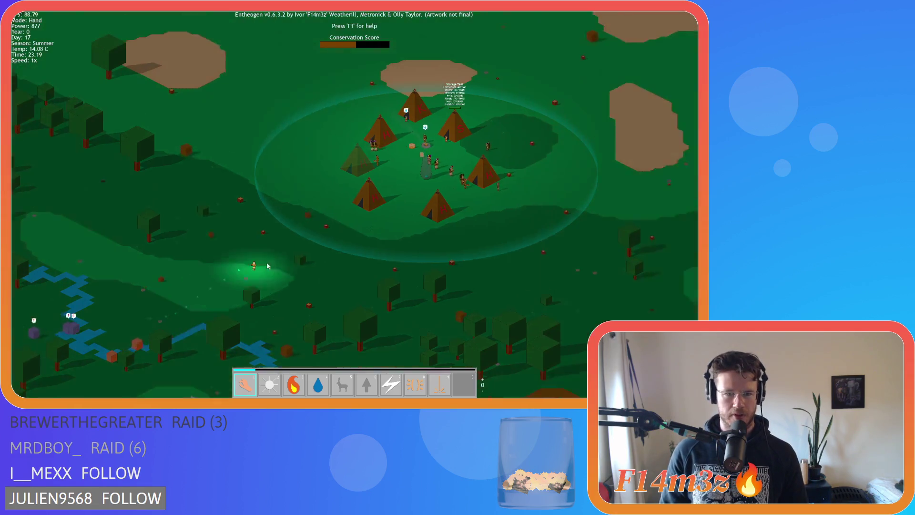
{"action": "scroll", "coordinate": [256, 270], "scroll_direction": "up", "scroll_amount": 6}
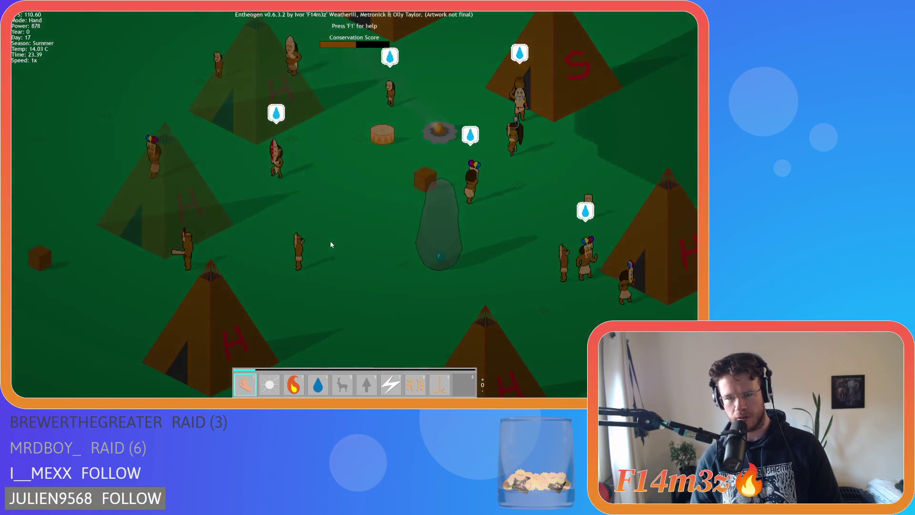
{"action": "key", "text": "d"}
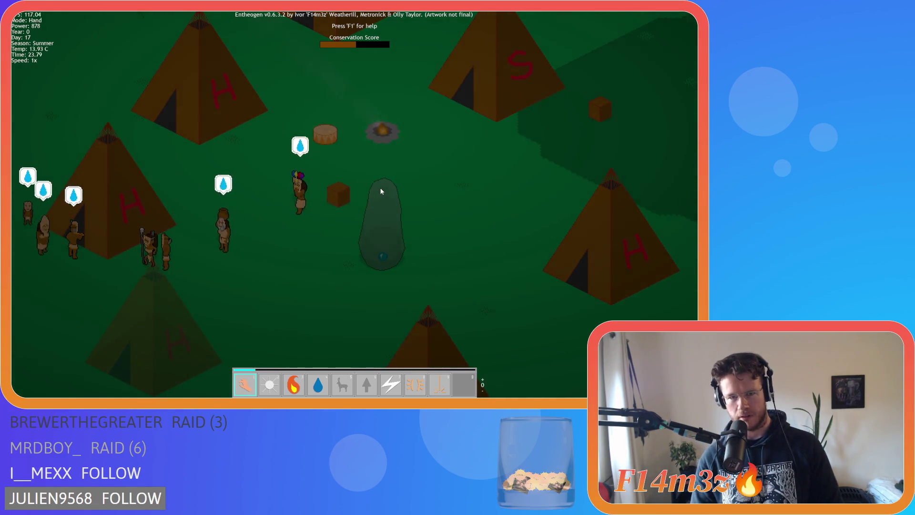
{"action": "key", "text": "Escape"}
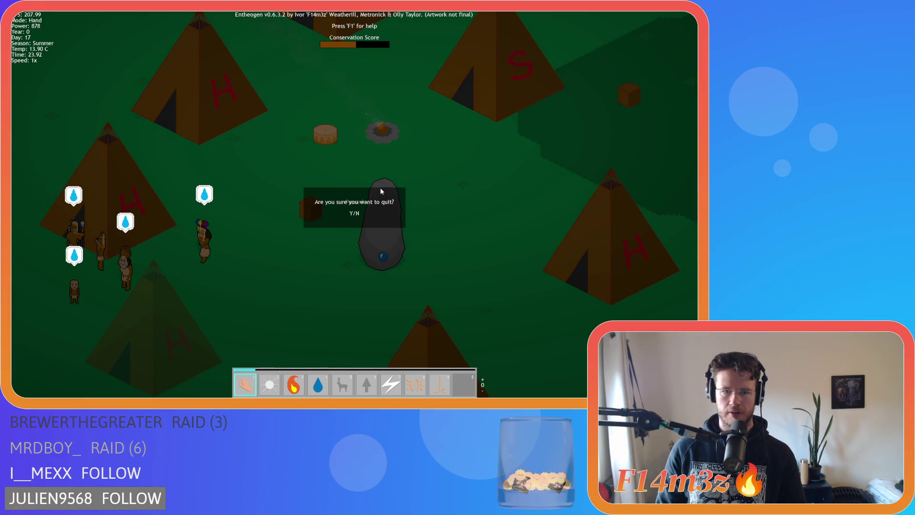
- Quit the game, set line 226's lineSpace to plain sprite_yoffset, and rebuild with F5
{"action": "key", "text": "y"}
{"action": "left_click", "coordinate": [374, 202]}
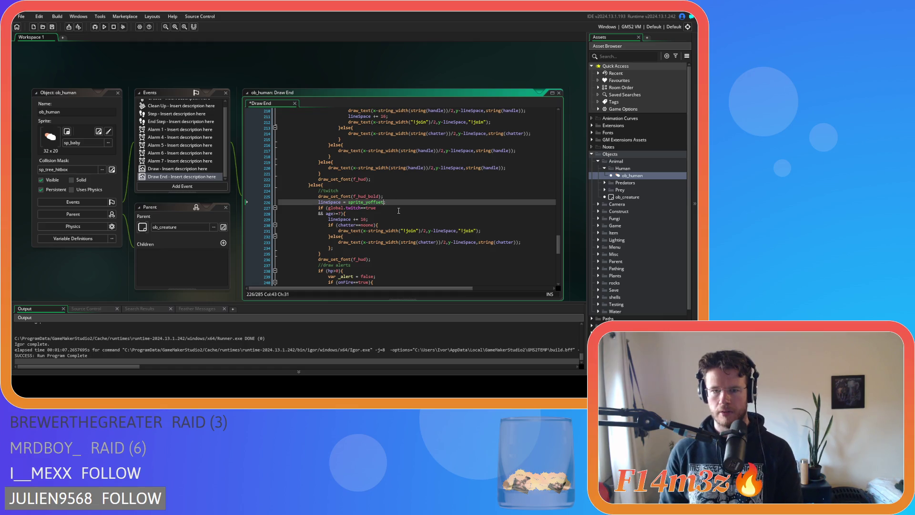
{"action": "type", "text": ";"}
{"action": "left_click", "coordinate": [402, 203]}
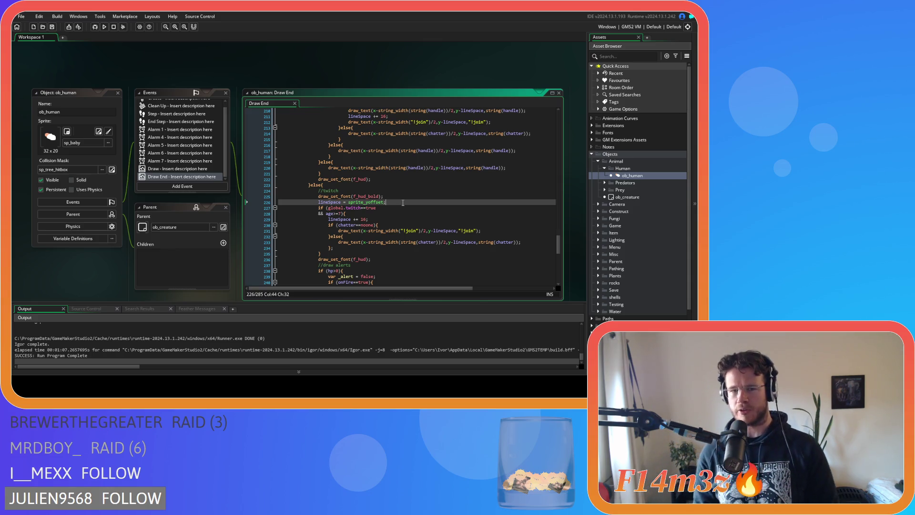
{"action": "key", "text": "F5"}
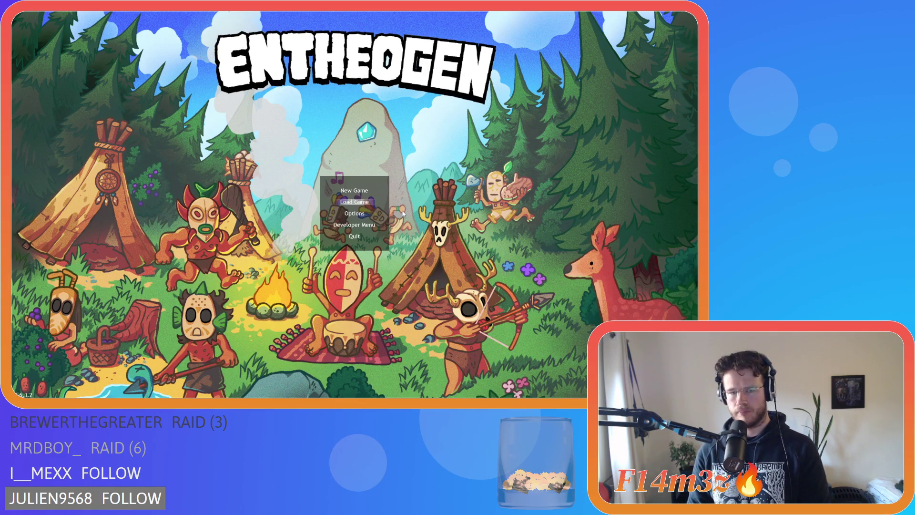
- Load the quicksave and pan around the tent village to view more tents and villagers
{"action": "key", "text": "Return"}
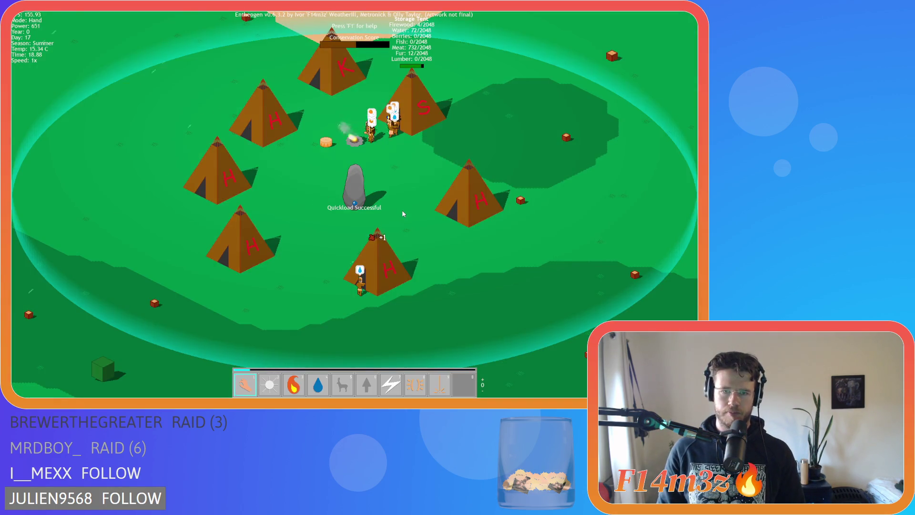
{"action": "scroll", "coordinate": [399, 245], "scroll_direction": "up", "scroll_amount": 3}
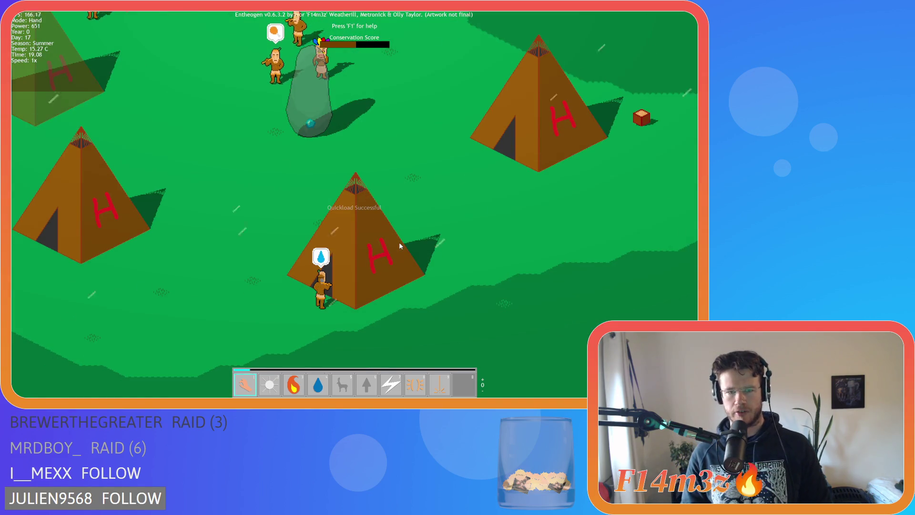
{"action": "key", "text": "w"}
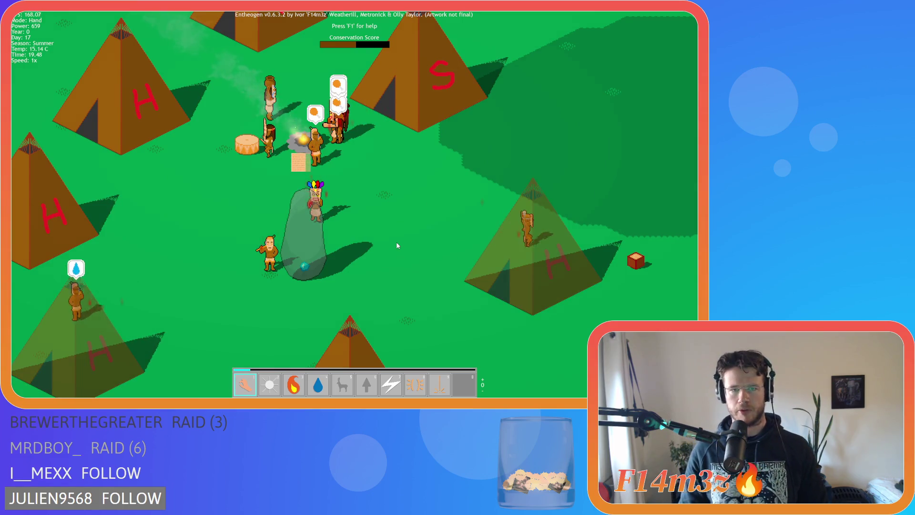
{"action": "scroll", "coordinate": [397, 245], "scroll_direction": "down", "scroll_amount": 3}
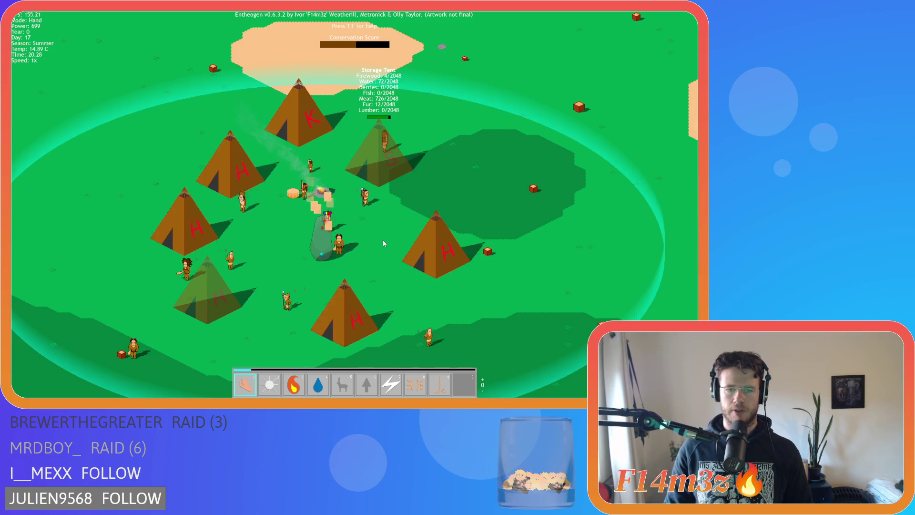
{"action": "key", "text": "Up"}
{"action": "key", "text": "Right"}
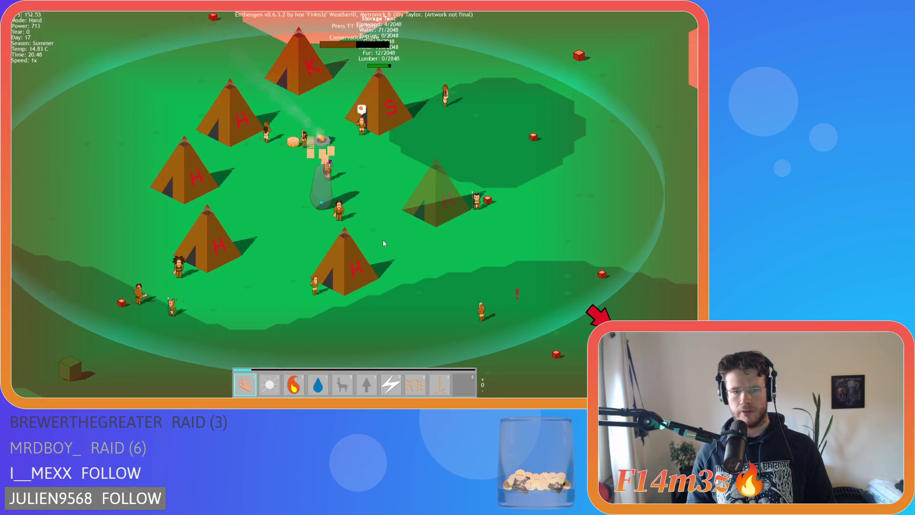
{"action": "key", "text": "Down"}
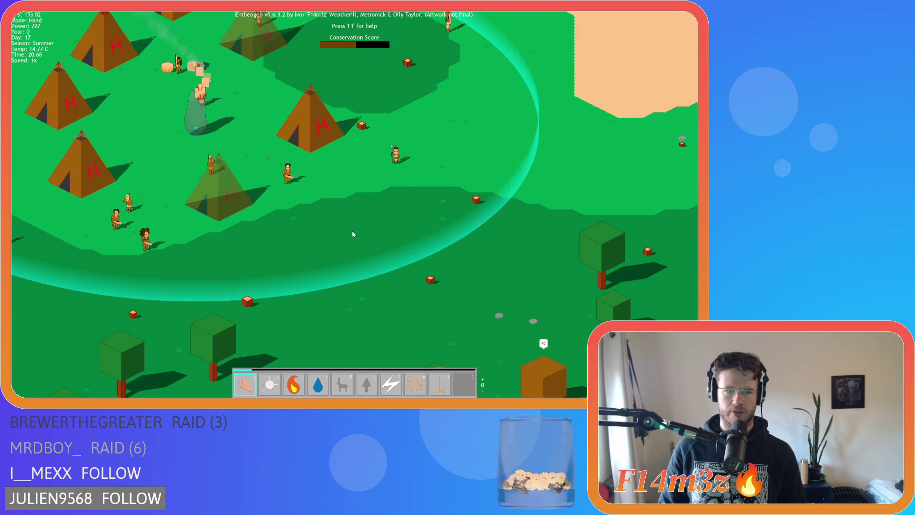
{"action": "key", "text": "Up"}
{"action": "key", "text": "Down"}
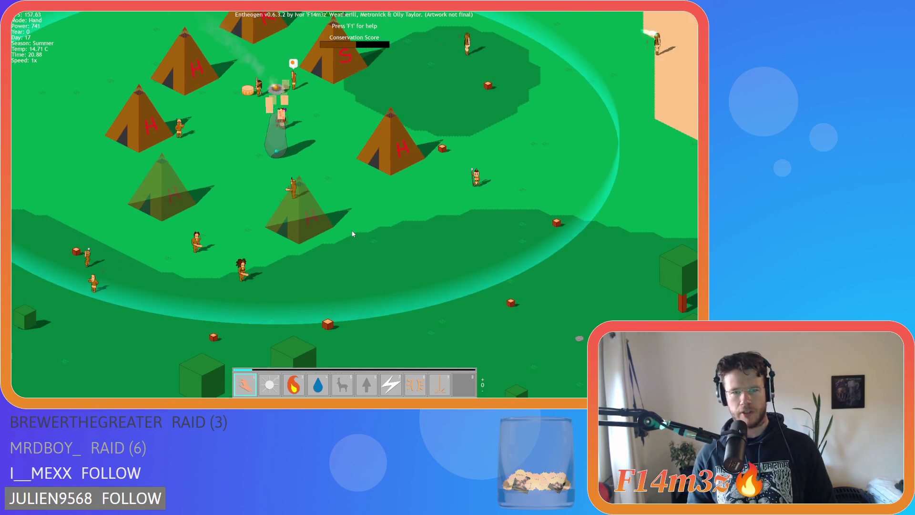
{"action": "key", "text": "Up"}
- Pan south to the trees beyond the village, then re-centre the village
{"action": "key", "text": "Left"}
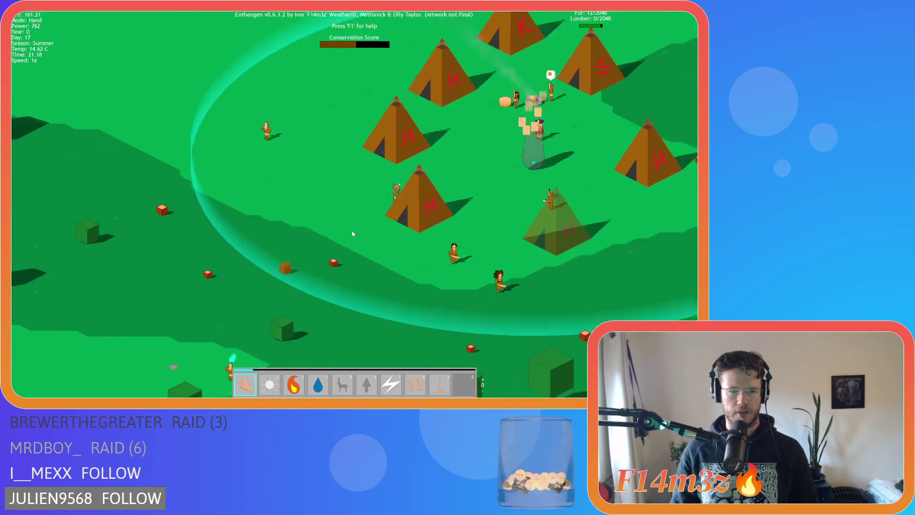
{"action": "key", "text": "Down"}
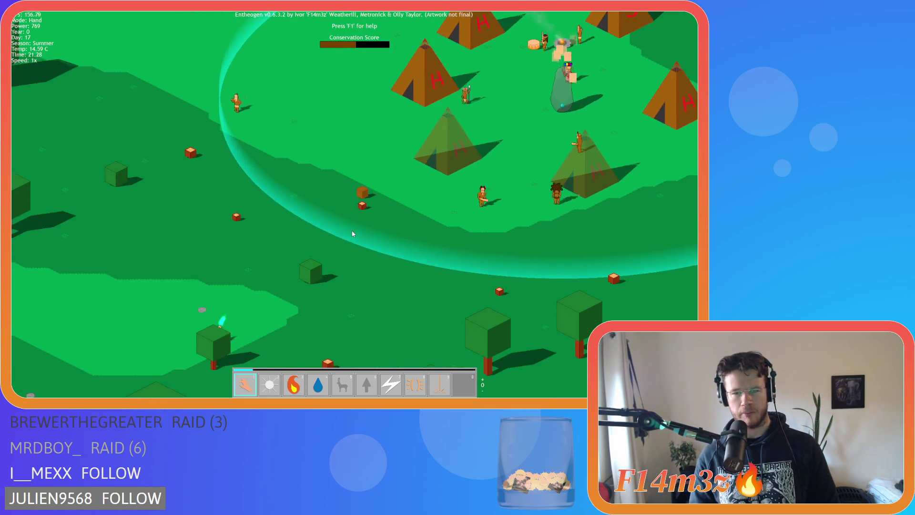
{"action": "key", "text": "Down"}
{"action": "key", "text": "Left"}
{"action": "key", "text": "Down"}
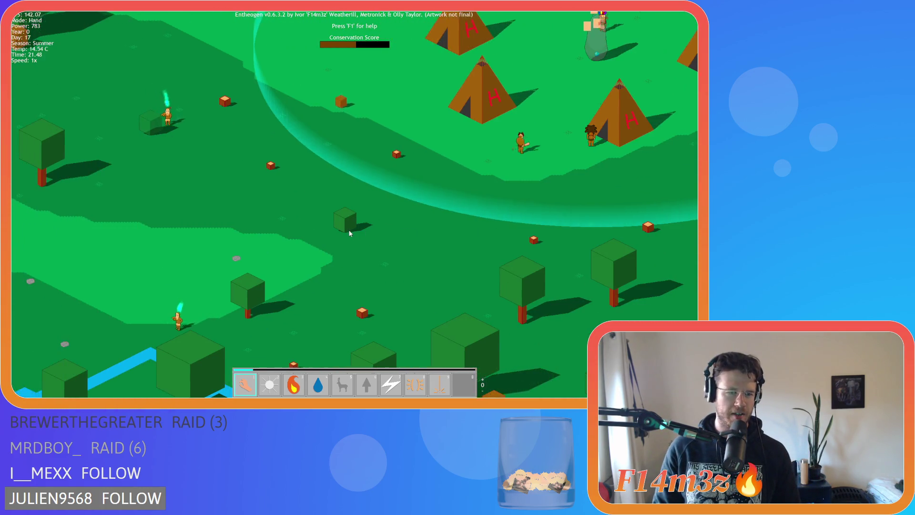
{"action": "key", "text": "Up"}
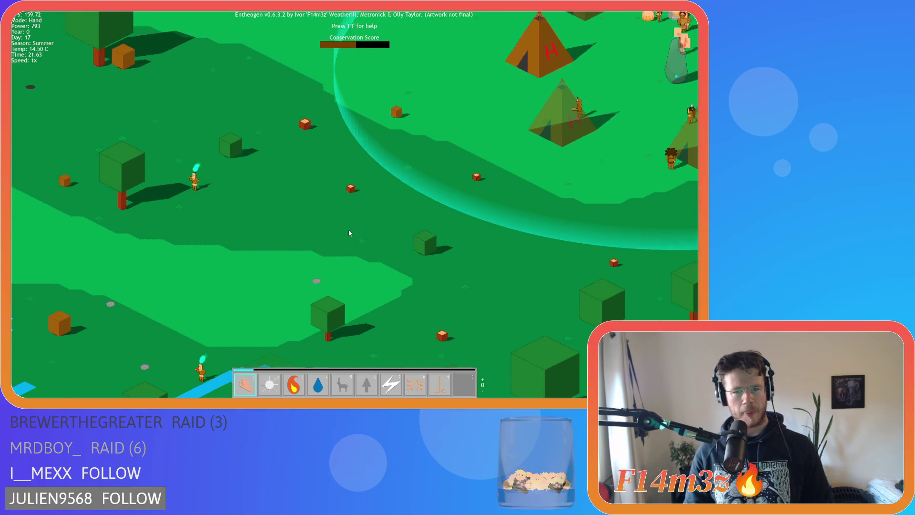
{"action": "key", "text": "Up"}
{"action": "key", "text": "Right"}
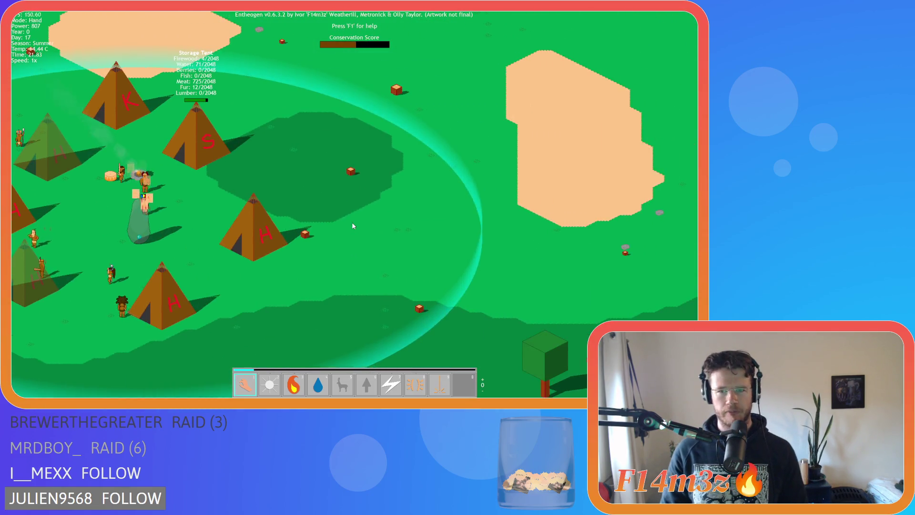
{"action": "scroll", "coordinate": [352, 225], "scroll_direction": "down", "scroll_amount": 3}
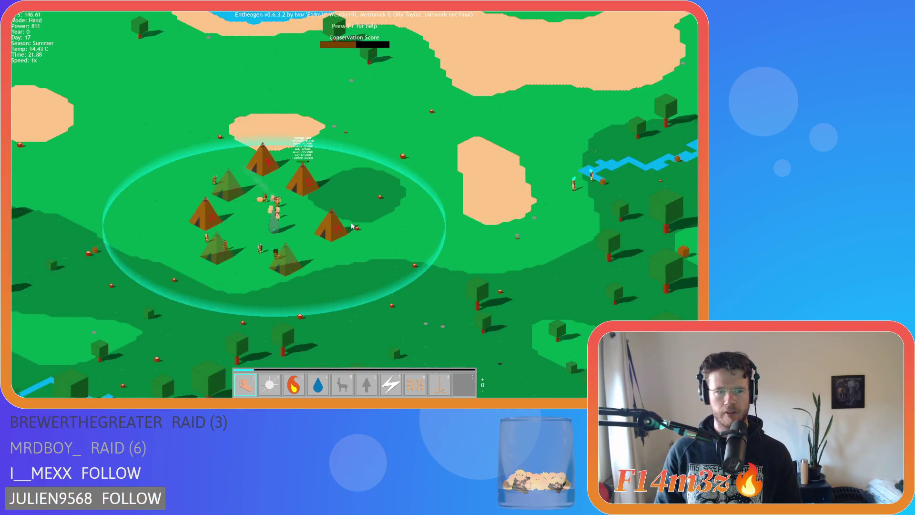
{"action": "key", "text": "Left"}
{"action": "scroll", "coordinate": [351, 225], "scroll_direction": "up", "scroll_amount": 3}
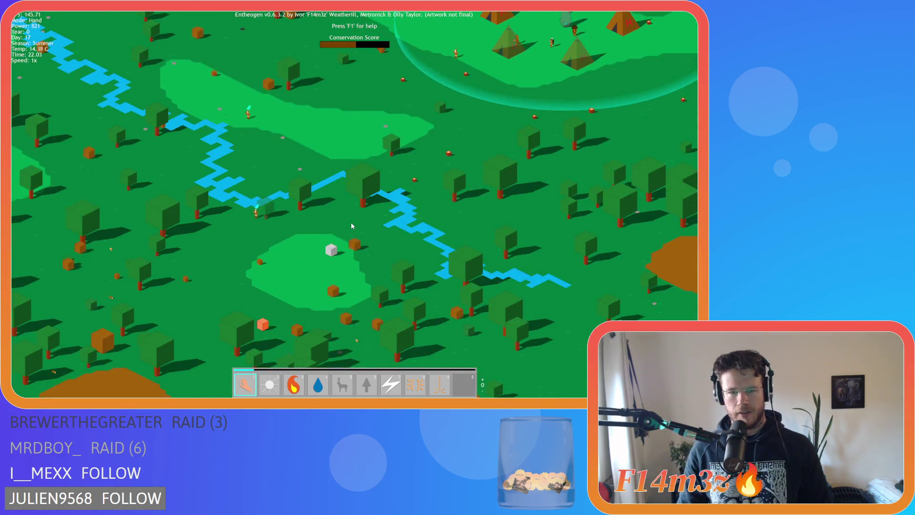
{"action": "key", "text": "Up"}
{"action": "key", "text": "Right"}
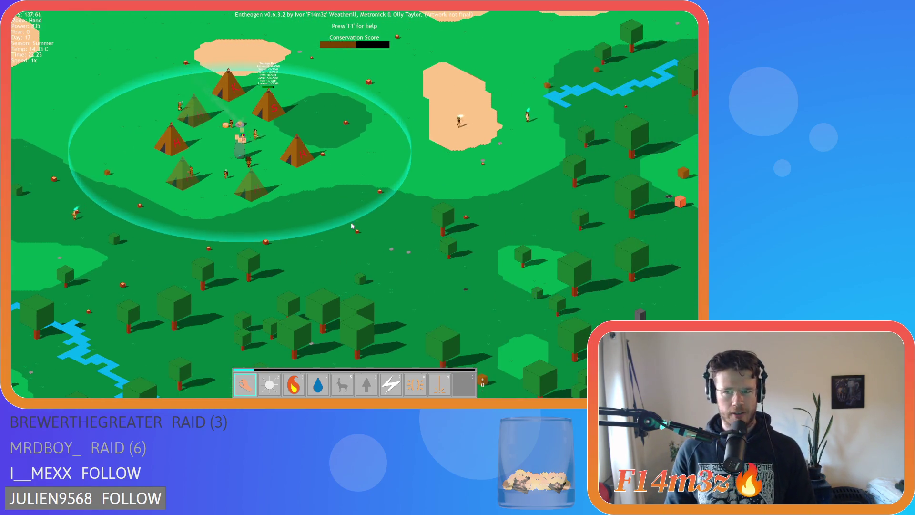
{"action": "key", "text": "Up"}
{"action": "key", "text": "Left"}
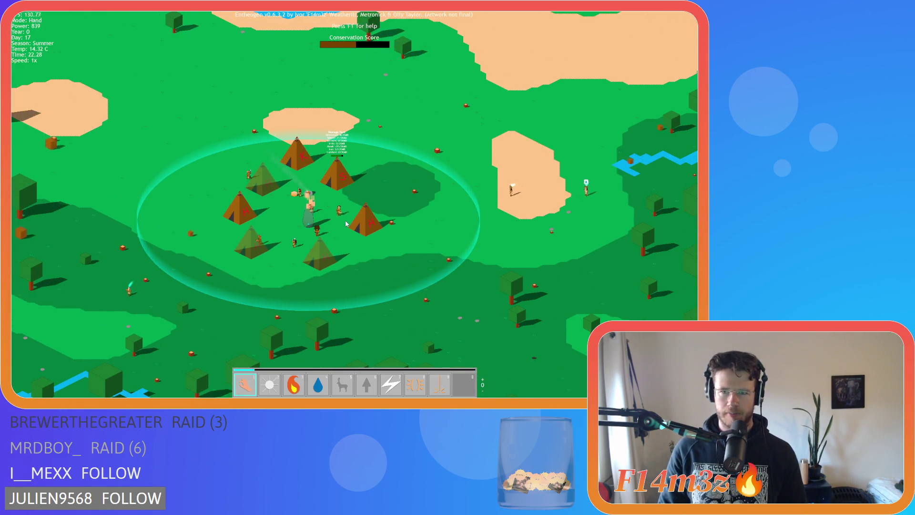
{"action": "scroll", "coordinate": [345, 219], "scroll_direction": "up", "scroll_amount": 5}
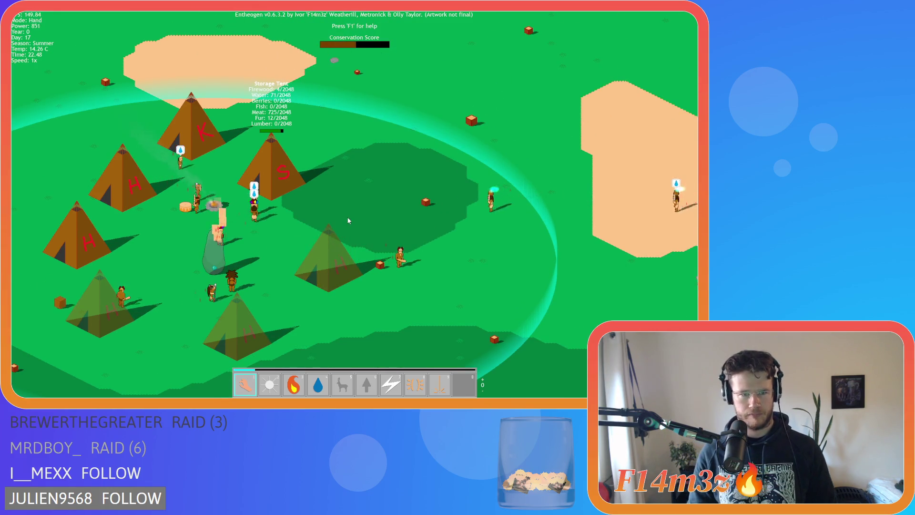
- Move the view down to the river's red-arrow group and cast Divine Intervention with 9
{"action": "key", "text": "Down"}
{"action": "key", "text": "Left"}
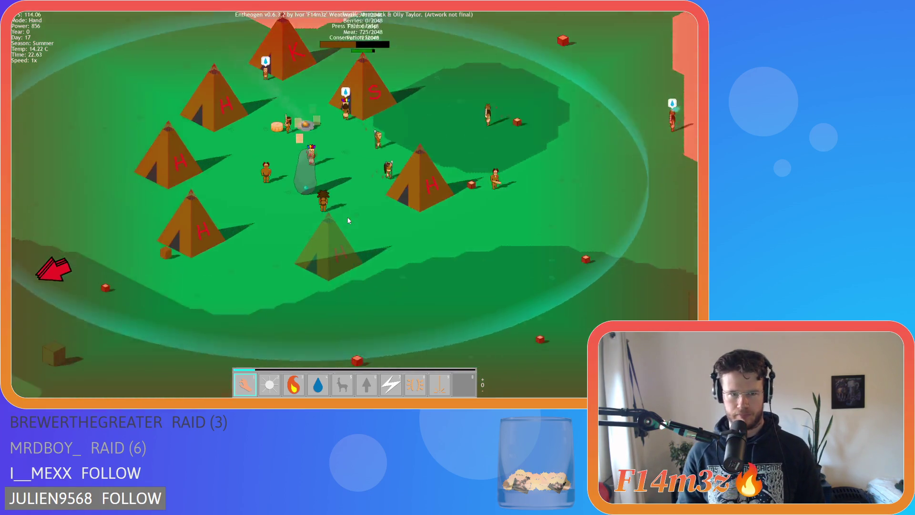
{"action": "scroll", "coordinate": [349, 220], "scroll_direction": "down", "scroll_amount": 5}
{"action": "key", "text": "Down"}
{"action": "key", "text": "Left"}
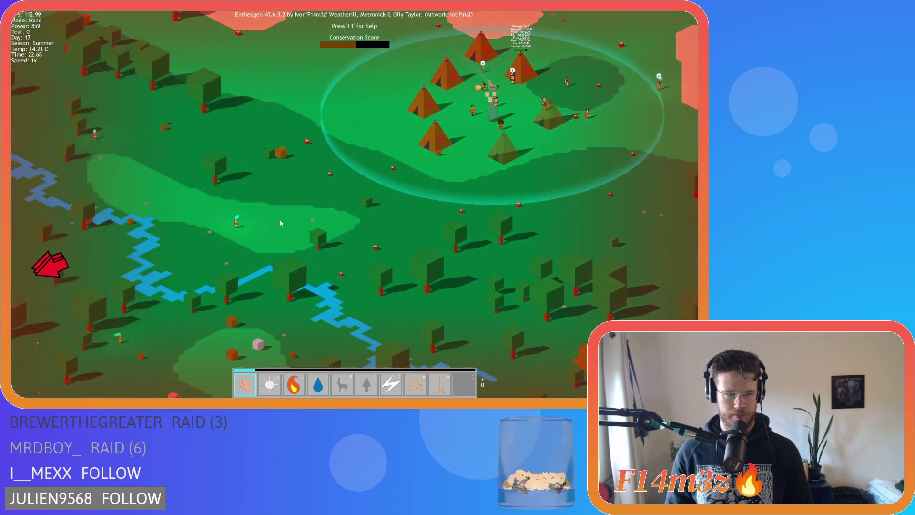
{"action": "scroll", "coordinate": [341, 273], "scroll_direction": "up", "scroll_amount": 5}
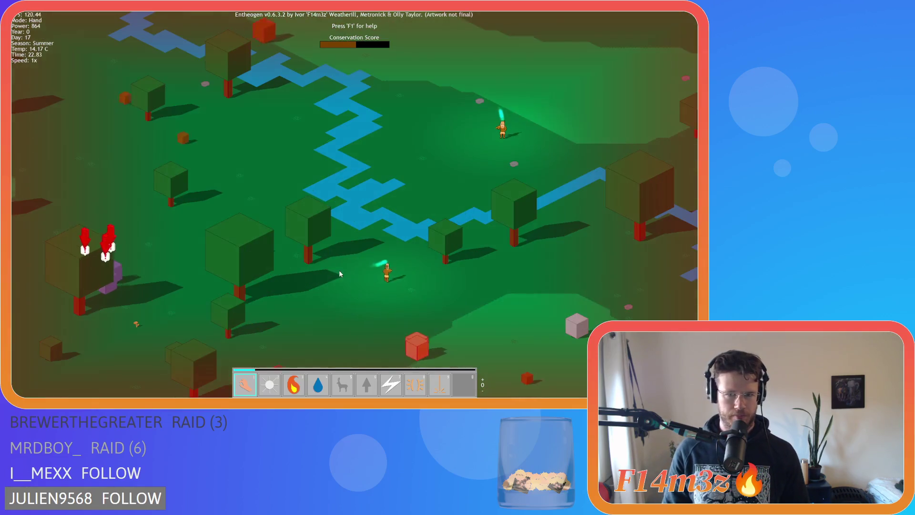
{"action": "scroll", "coordinate": [340, 272], "scroll_direction": "down", "scroll_amount": 3}
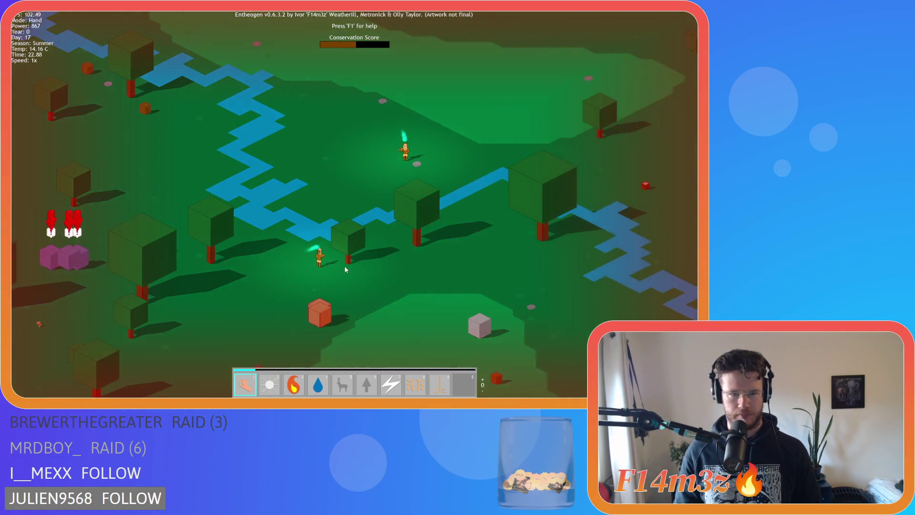
{"action": "scroll", "coordinate": [343, 267], "scroll_direction": "up", "scroll_amount": 3}
{"action": "key", "text": "Up"}
{"action": "key", "text": "Left"}
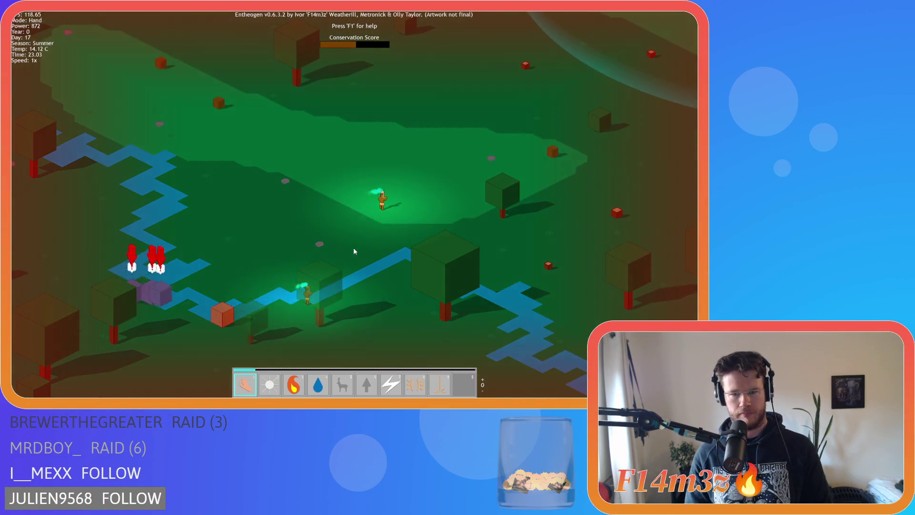
{"action": "key", "text": "9"}
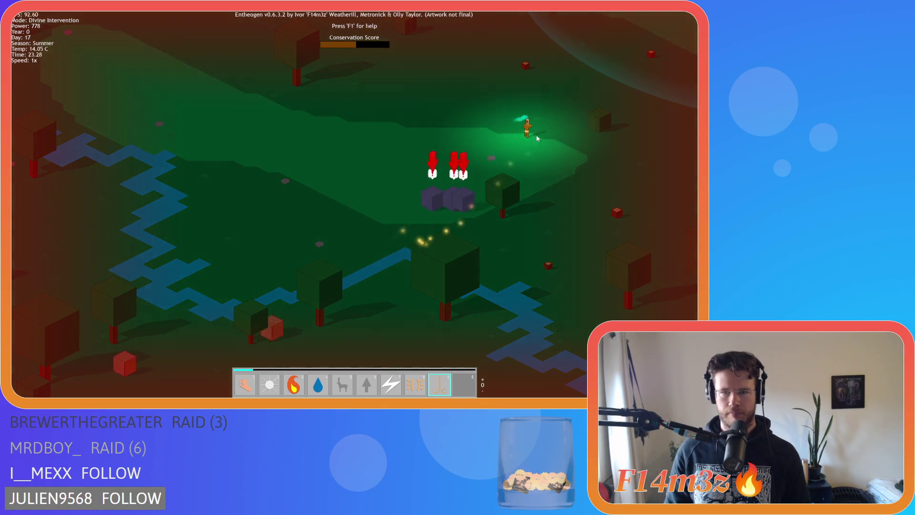
- Pan between the tent village and nearby woodland, return to Hand mode, and quit the test run
{"action": "scroll", "coordinate": [518, 170], "scroll_direction": "down", "scroll_amount": 3}
{"action": "key", "text": "Up"}
{"action": "key", "text": "Right"}
{"action": "scroll", "coordinate": [500, 206], "scroll_direction": "up", "scroll_amount": 3}
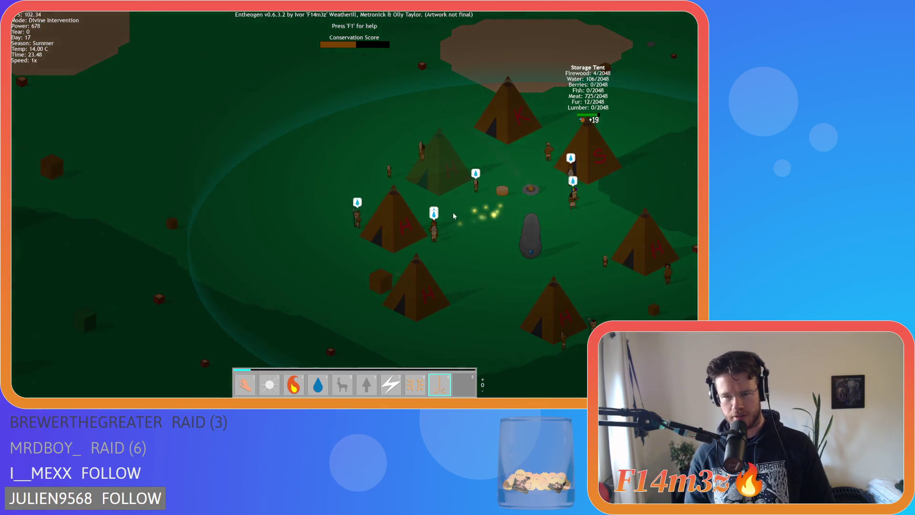
{"action": "key", "text": "Left"}
{"action": "key", "text": "Down"}
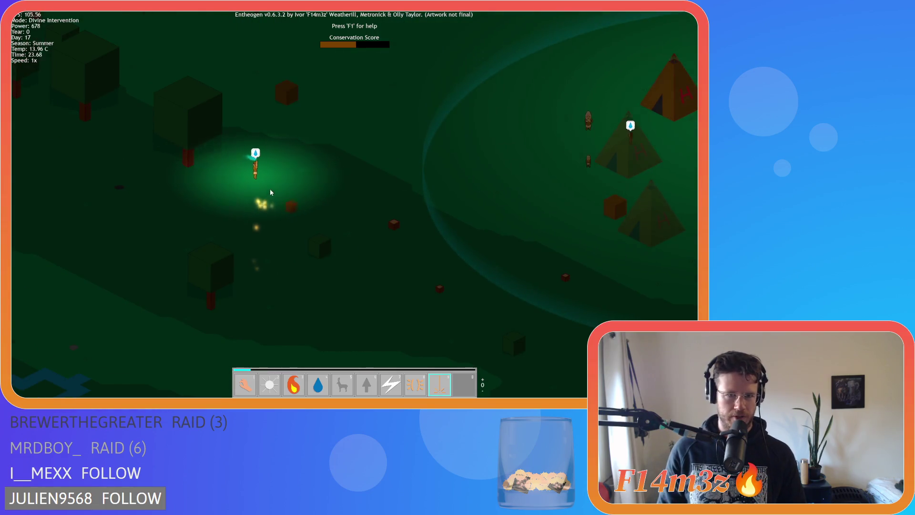
{"action": "scroll", "coordinate": [360, 212], "scroll_direction": "down", "scroll_amount": 5}
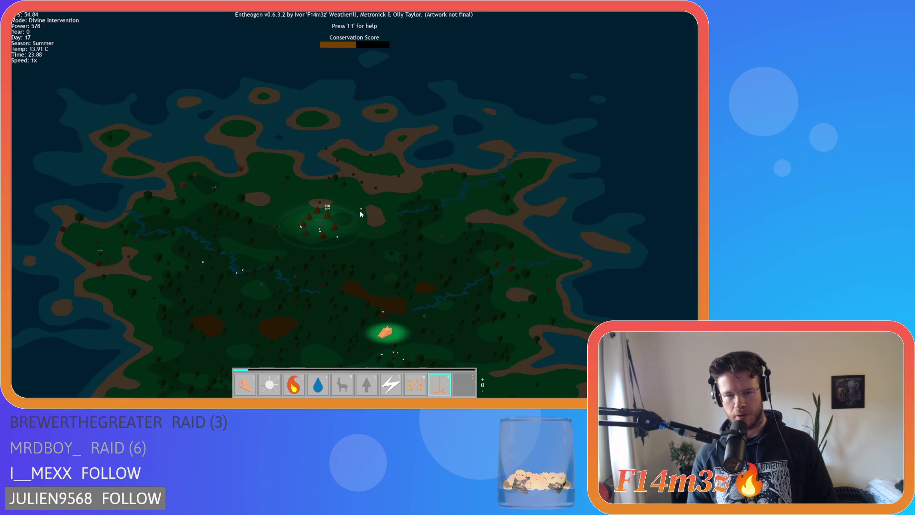
{"action": "scroll", "coordinate": [359, 210], "scroll_direction": "up", "scroll_amount": 5}
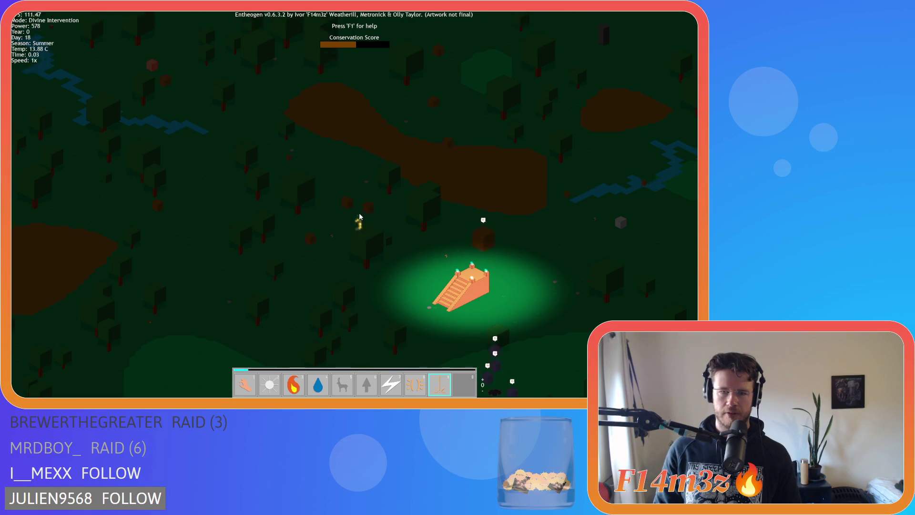
{"action": "scroll", "coordinate": [359, 216], "scroll_direction": "down", "scroll_amount": 5}
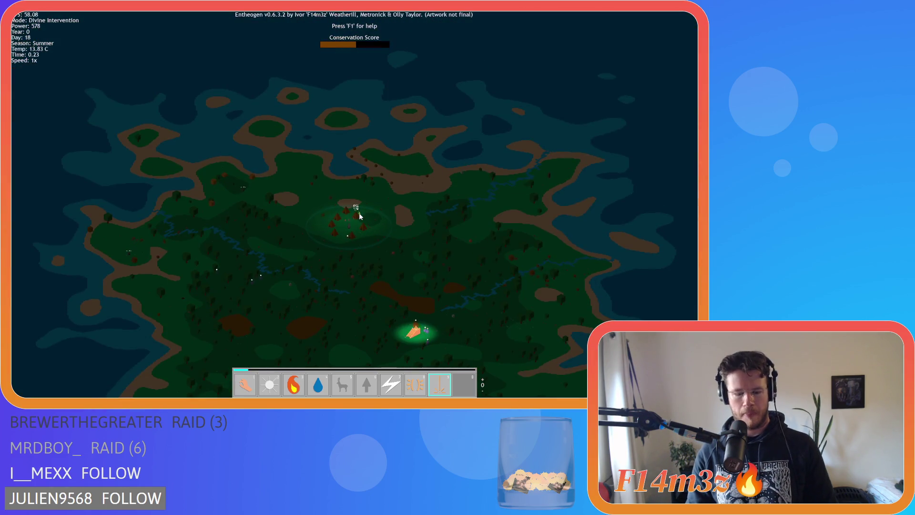
{"action": "key", "text": "Escape"}
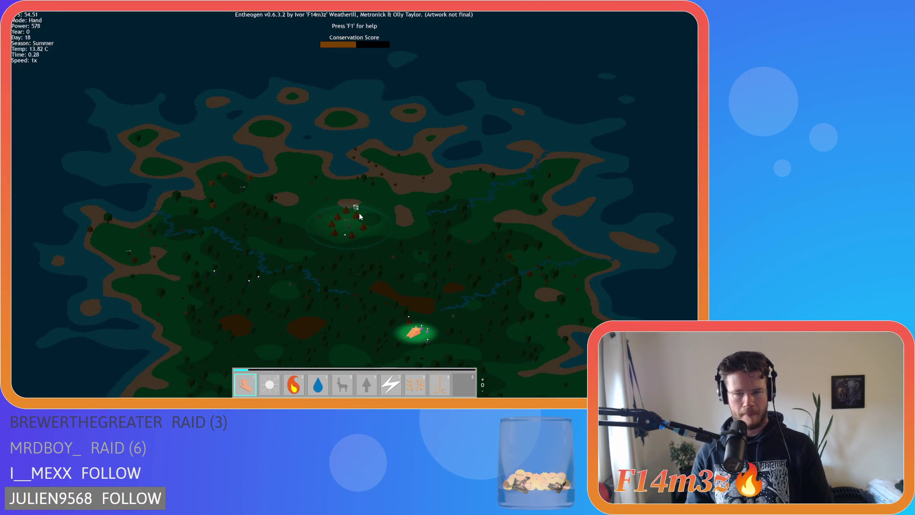
{"action": "key", "text": "Escape"}
{"action": "left_click", "coordinate": [352, 218]}
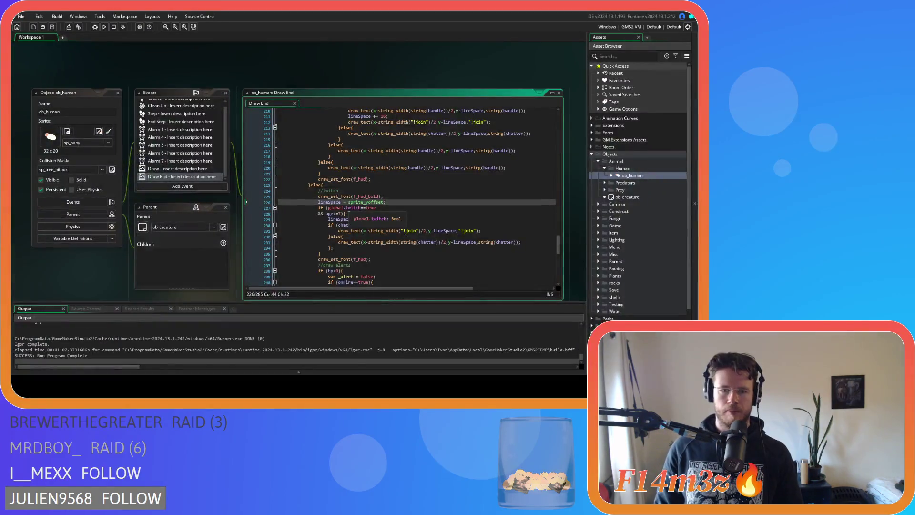
- From the end of line 229 in ob_human's Draw End code, build and run the game with F5
{"action": "left_click", "coordinate": [406, 219]}
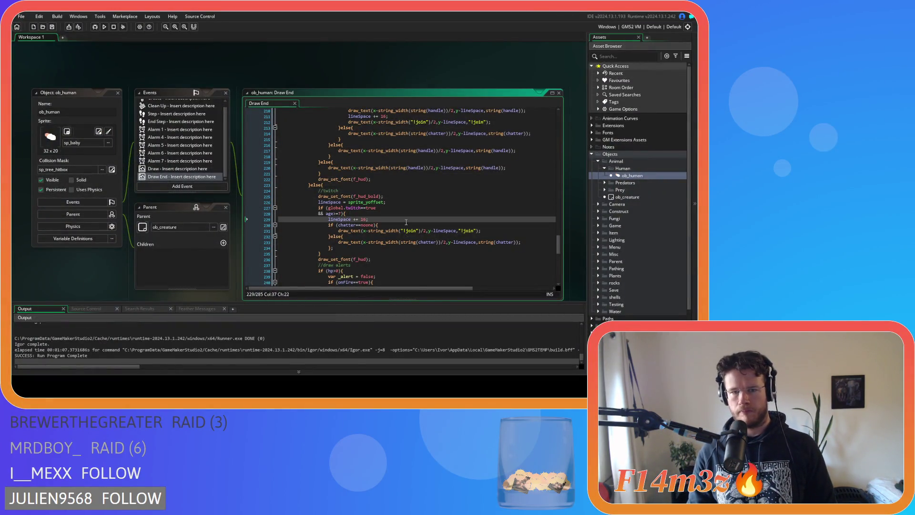
{"action": "key", "text": "F5"}
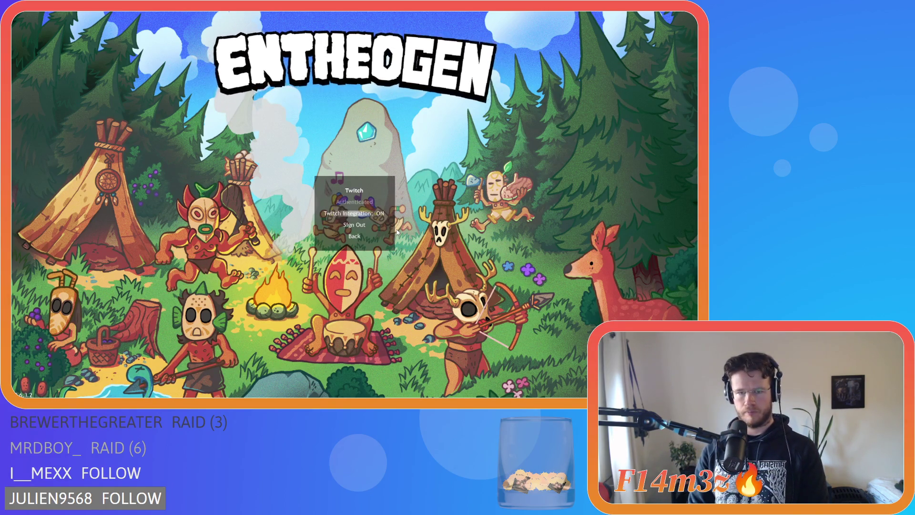
- Back out to the title menu, load the saved game, and pan across the camp's !join labels
{"action": "key", "text": "Escape"}
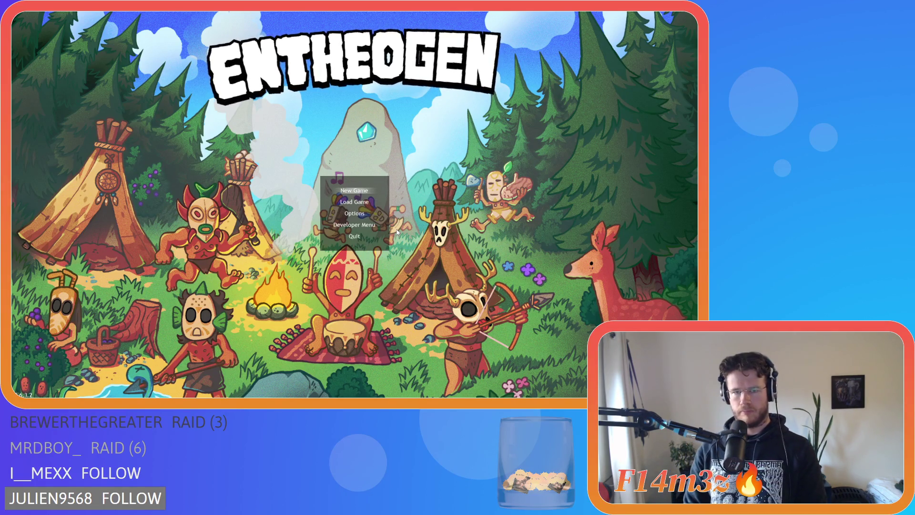
{"action": "key", "text": "Down"}
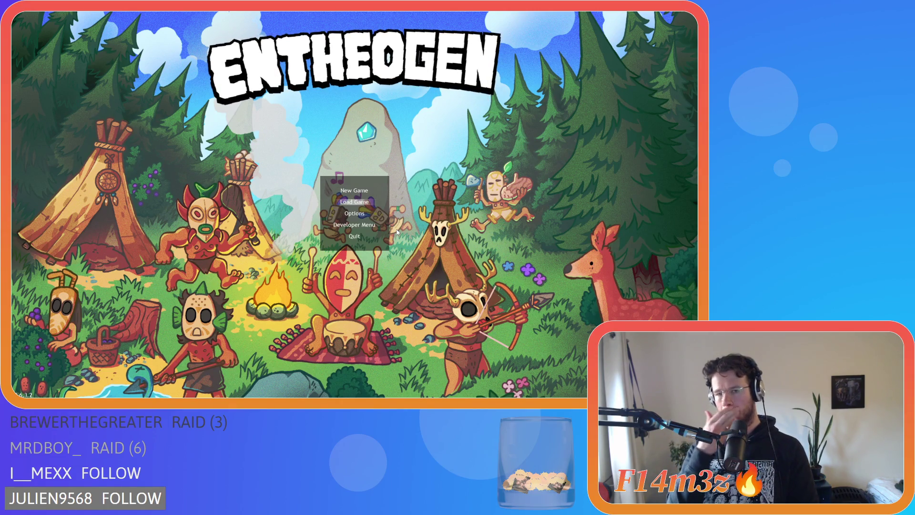
{"action": "key", "text": "Return"}
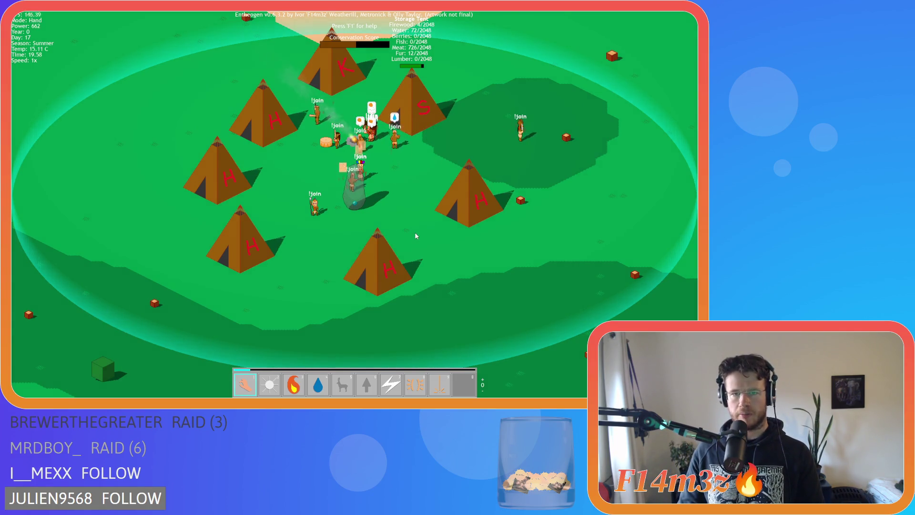
{"action": "key", "text": "w"}
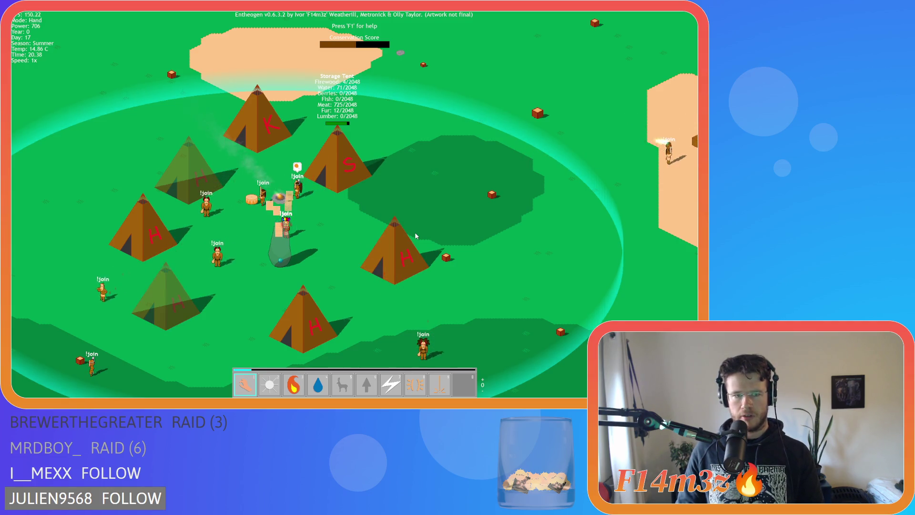
{"action": "key", "text": "w"}
{"action": "key", "text": "a"}
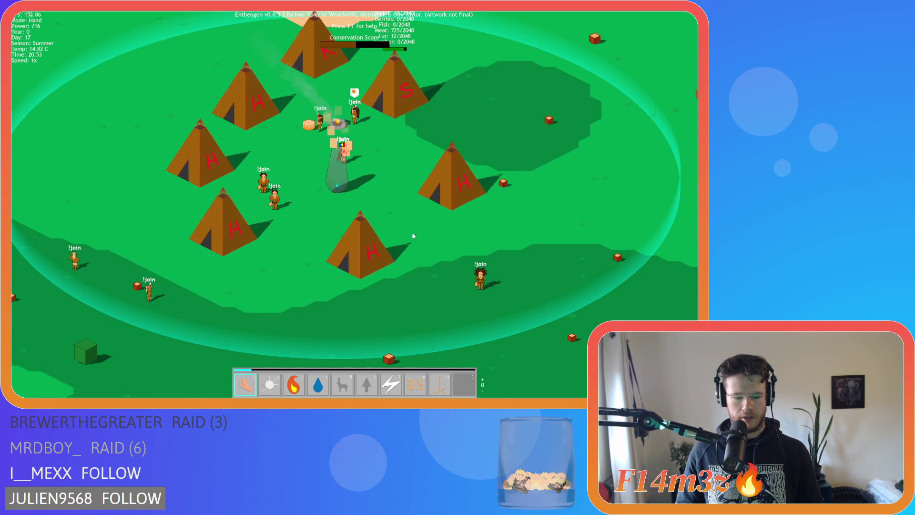
- Quit the test run to the editor and move up to line 228
{"action": "key", "text": "Escape"}
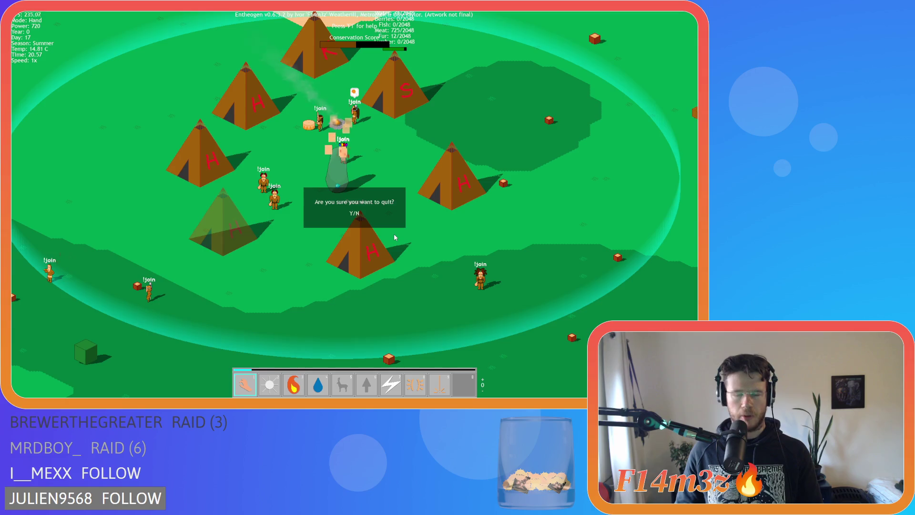
{"action": "key", "text": "Return"}
{"action": "key", "text": "Up"}
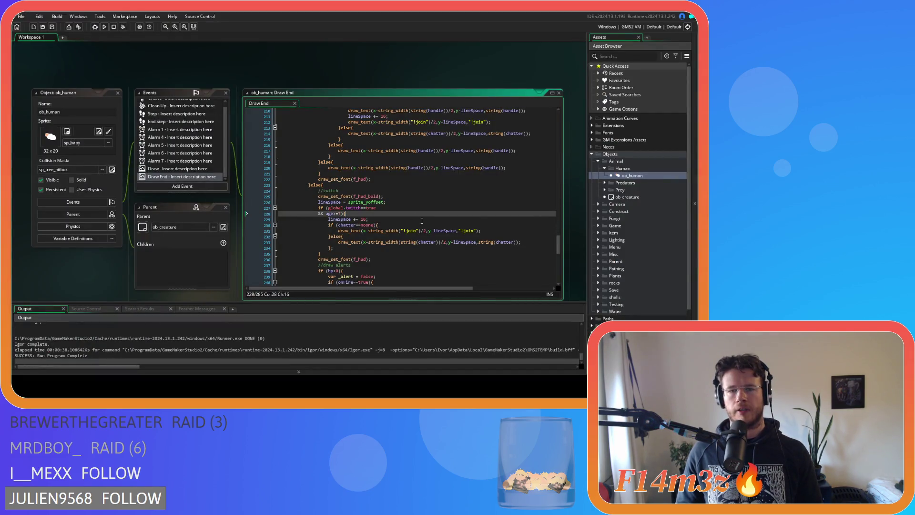
- Change 'lineSpace += 16;' on line 229 to 20, then save and rebuild with F5
{"action": "left_click", "coordinate": [374, 209]}
{"action": "left_click", "coordinate": [387, 202]}
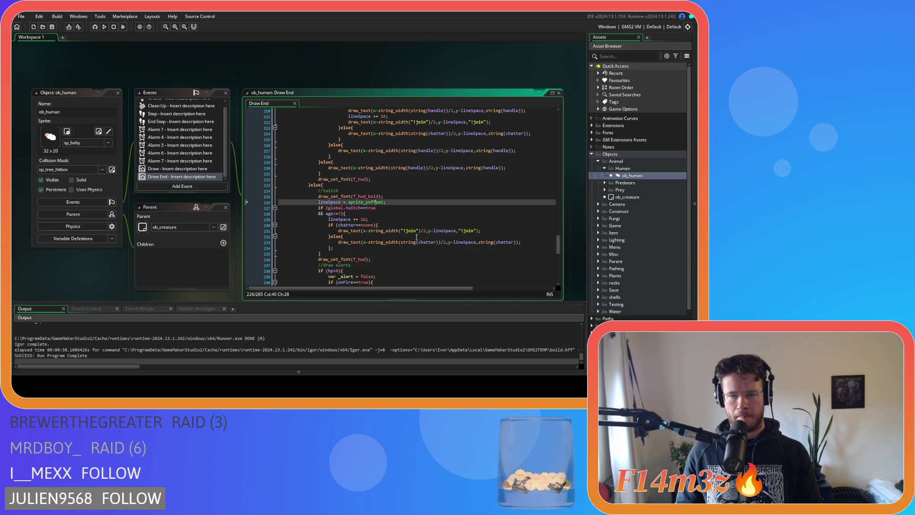
{"action": "scroll", "coordinate": [436, 235], "scroll_direction": "down", "scroll_amount": 1}
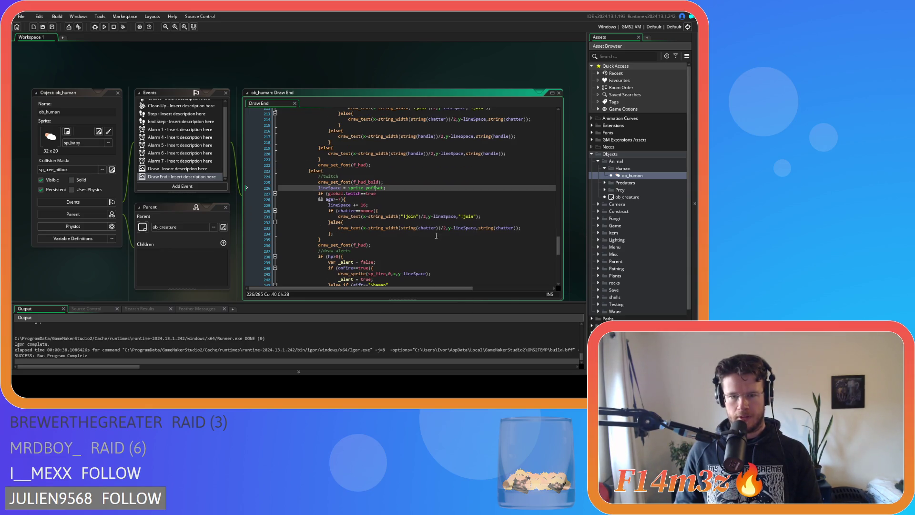
{"action": "scroll", "coordinate": [436, 236], "scroll_direction": "down", "scroll_amount": 1}
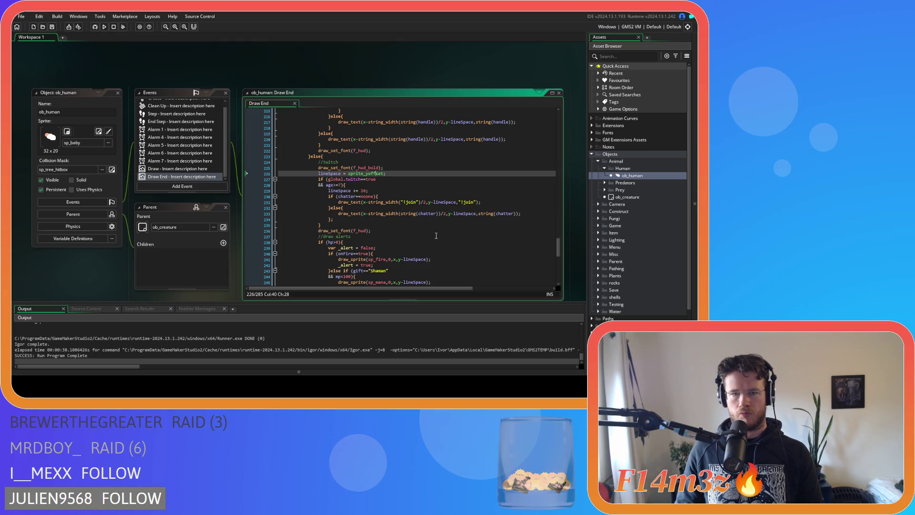
{"action": "left_click", "coordinate": [364, 190]}
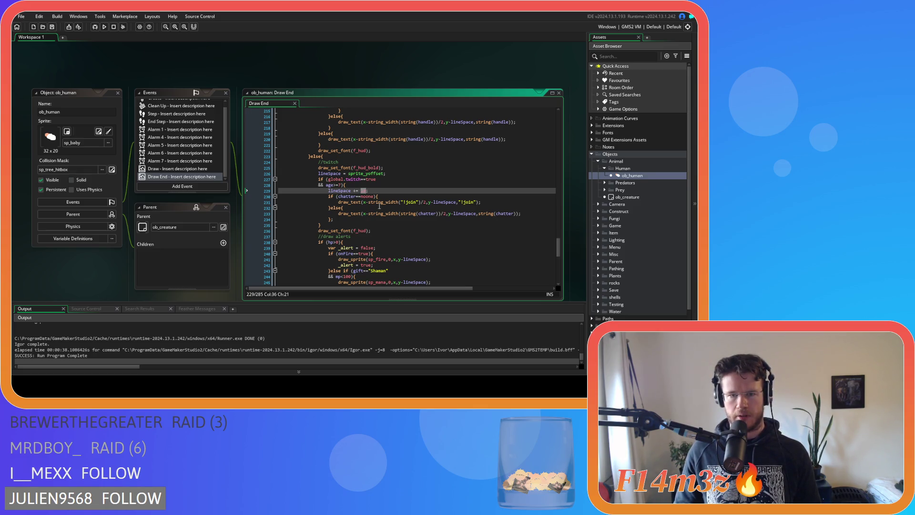
{"action": "type", "text": "2"}
{"action": "type", "text": "0"}
{"action": "left_click", "coordinate": [401, 202]}
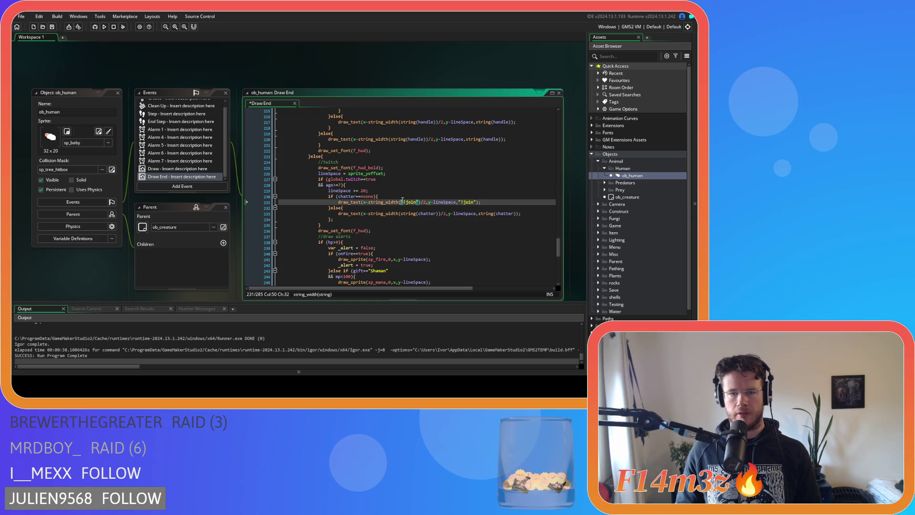
{"action": "key", "text": "F5"}
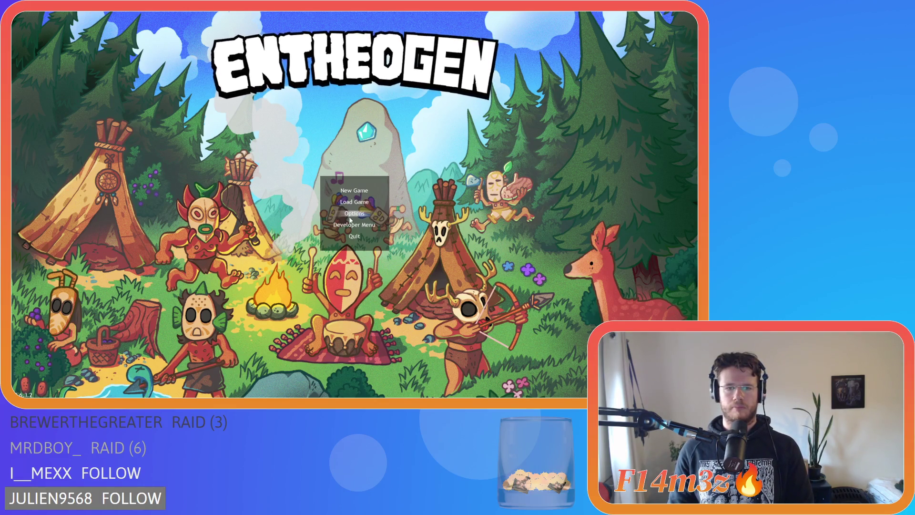
- Go into Options and back to the title menu, then choose Load Game
{"action": "left_click", "coordinate": [355, 213]}
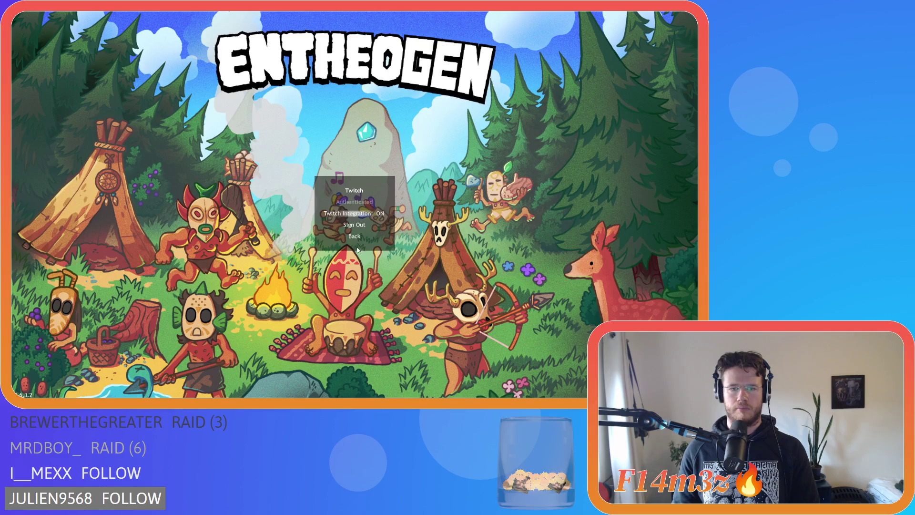
{"action": "left_click", "coordinate": [355, 235]}
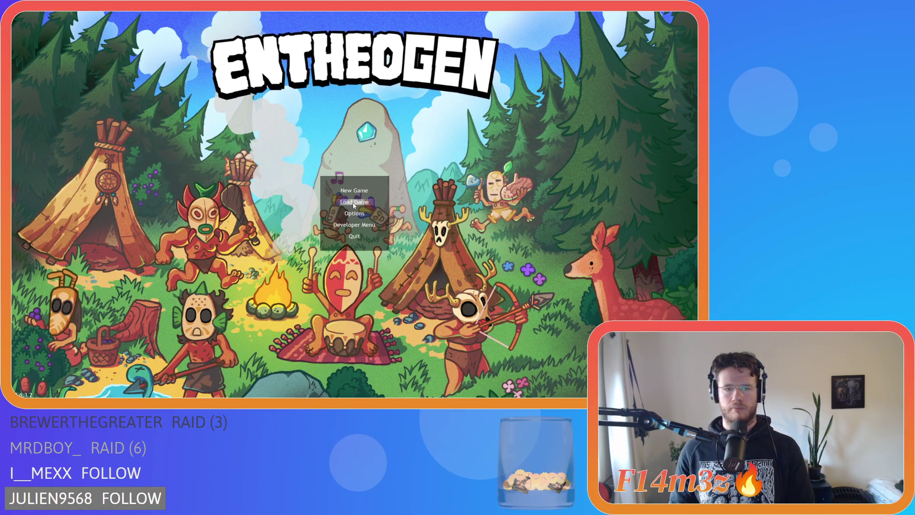
{"action": "left_click", "coordinate": [354, 202]}
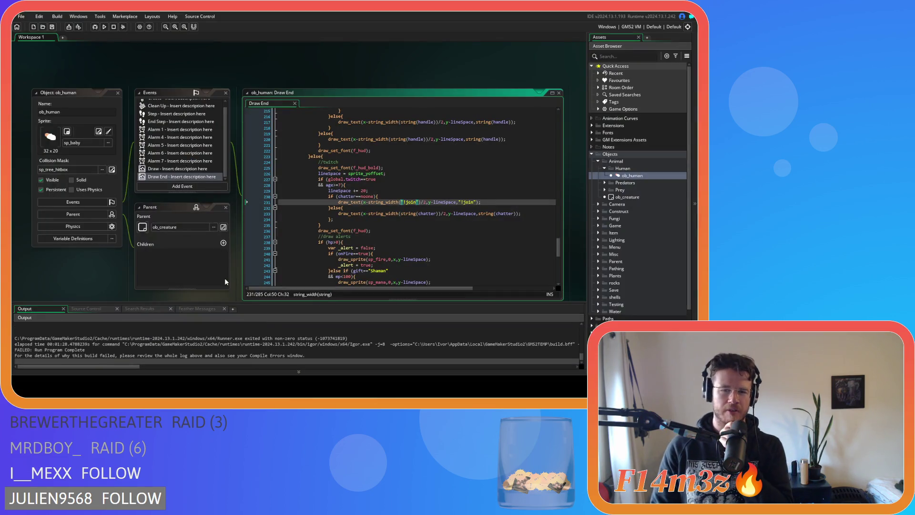
- Build and run Entheogen again with F5
{"action": "key", "text": "F5"}
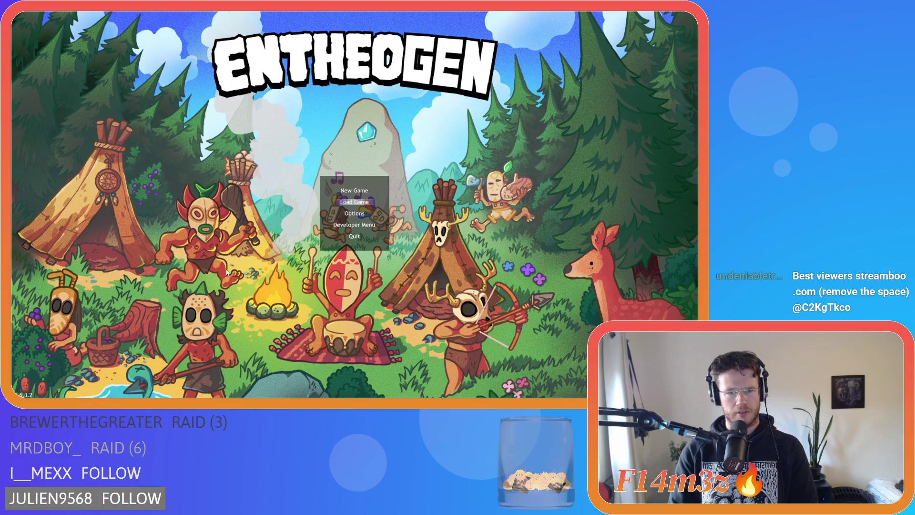
- Quickload the save from Load Game, then quit with Escape and Y
{"action": "key", "text": "Return"}
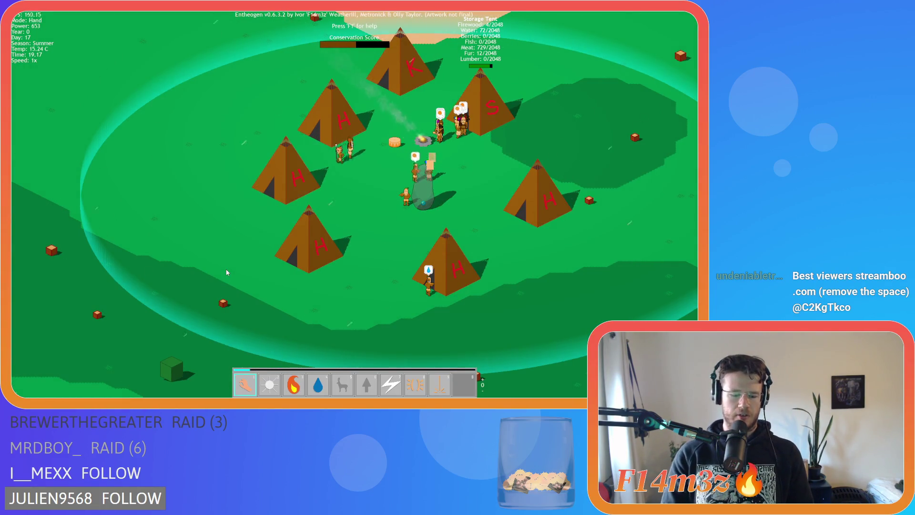
{"action": "key", "text": "Escape"}
{"action": "key", "text": "y"}
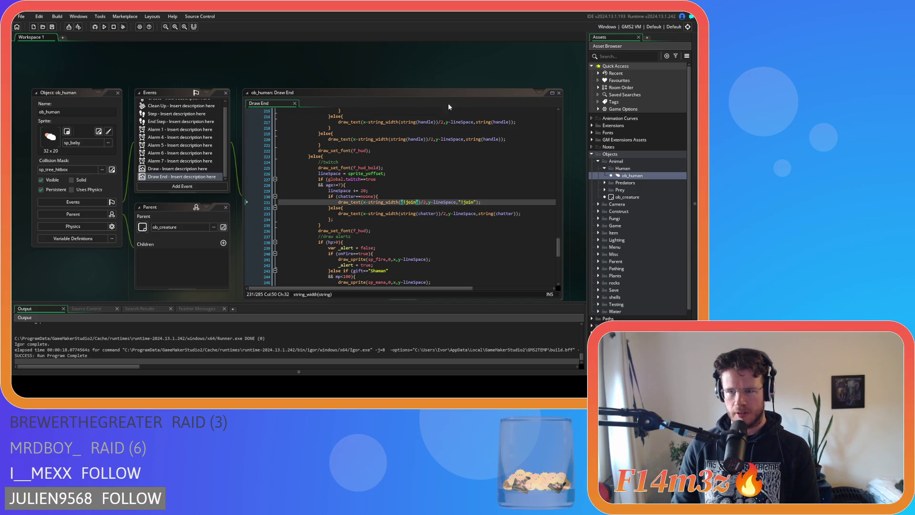
- Expand the Game objects folder, open ob_loader, then close its editor
{"action": "scroll", "coordinate": [611, 200], "scroll_direction": "down", "scroll_amount": 3}
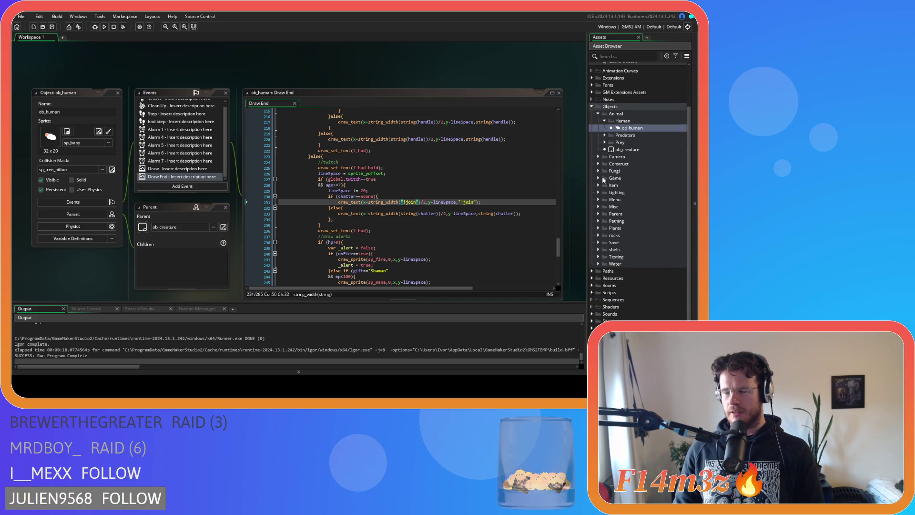
{"action": "left_click", "coordinate": [603, 179]}
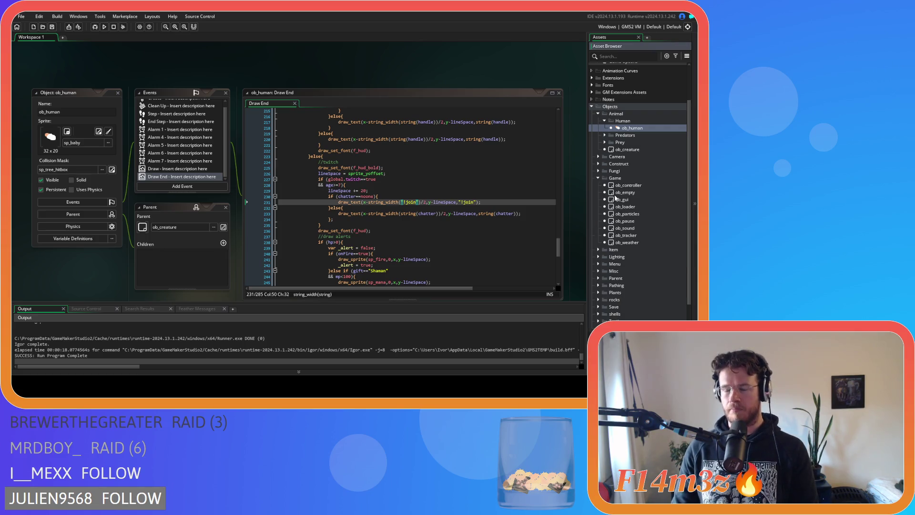
{"action": "double_click", "coordinate": [624, 206]}
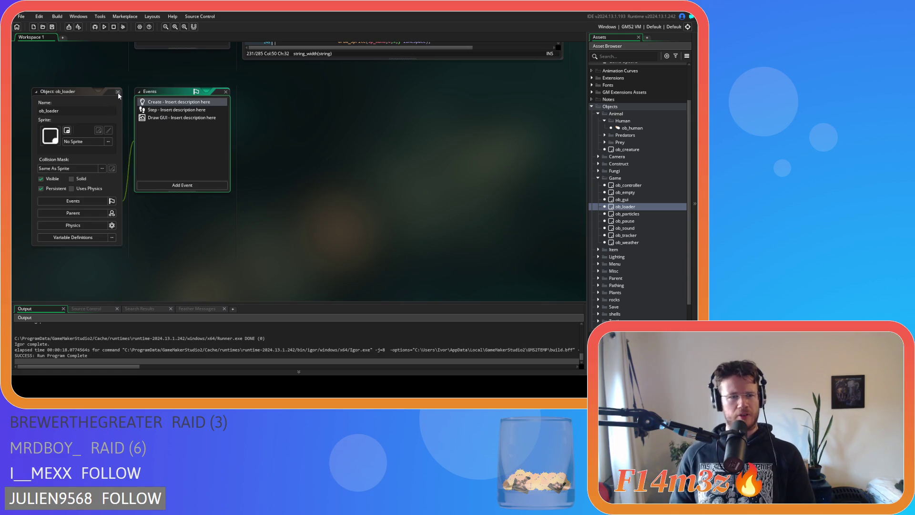
{"action": "left_click", "coordinate": [118, 92]}
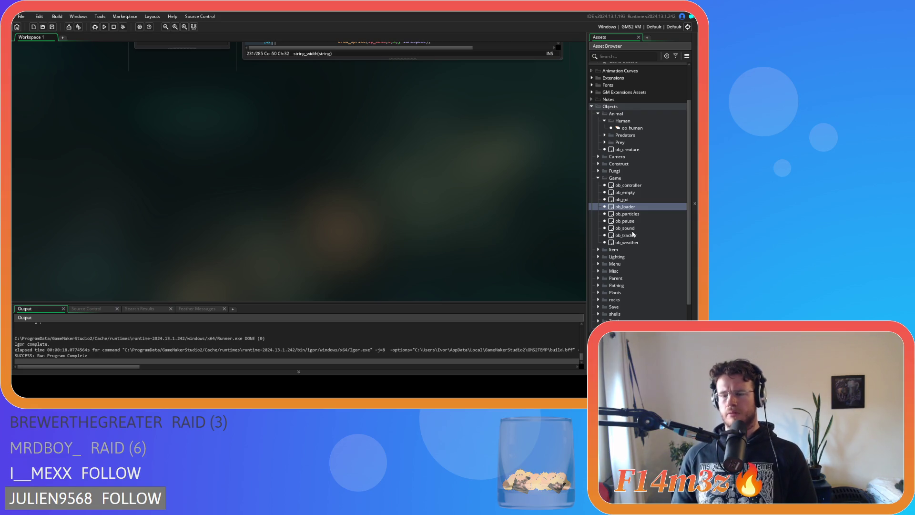
- Expand the Menu objects folder and open the ob_menu object's events
{"action": "scroll", "coordinate": [632, 223], "scroll_direction": "down", "scroll_amount": 3}
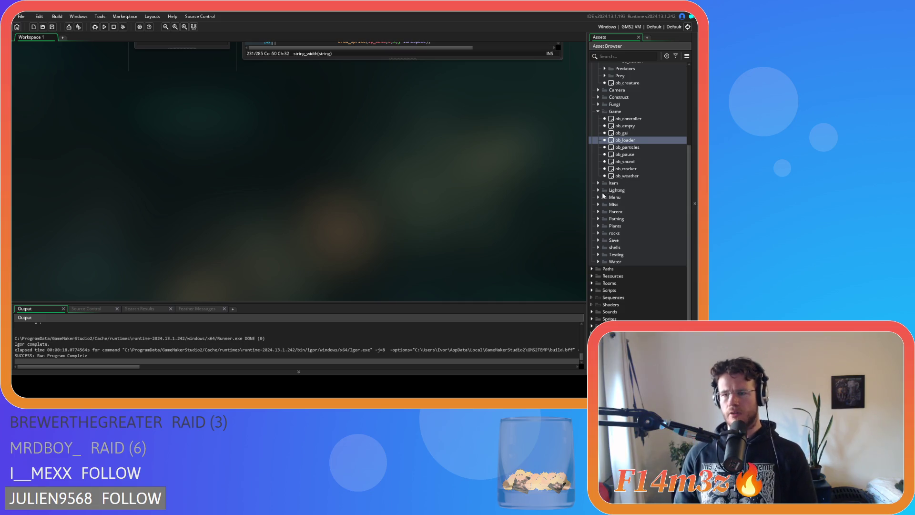
{"action": "left_click", "coordinate": [599, 197]}
{"action": "double_click", "coordinate": [625, 226]}
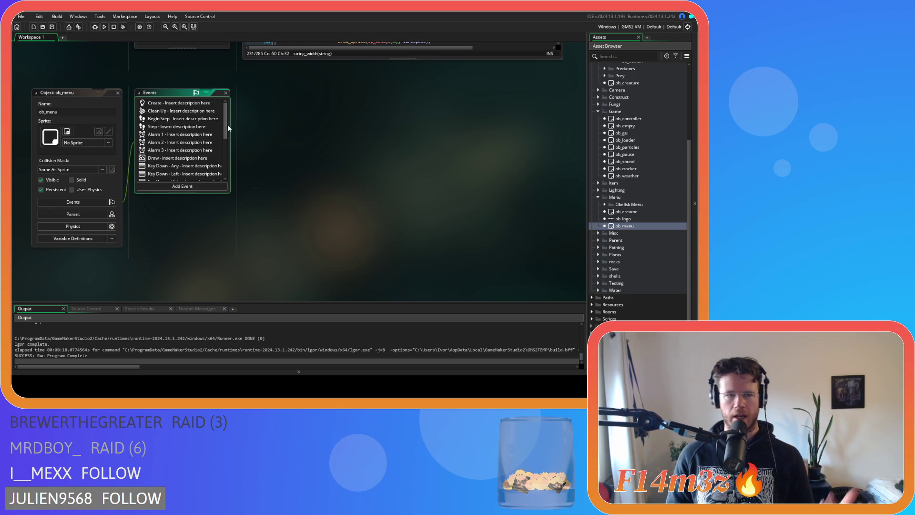
{"action": "left_click_drag", "start_coordinate": [225, 125], "coordinate": [223, 167]}
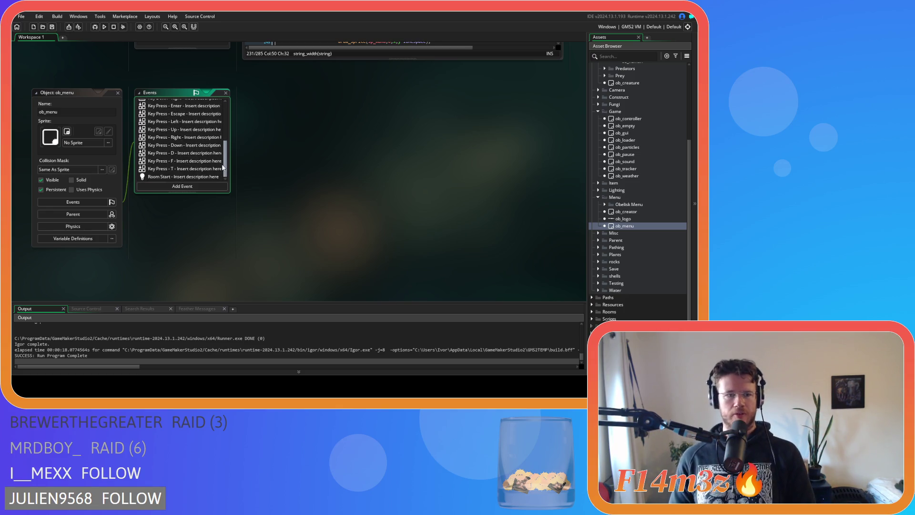
{"action": "scroll", "coordinate": [205, 162], "scroll_direction": "up", "scroll_amount": 4}
{"action": "scroll", "coordinate": [197, 150], "scroll_direction": "up", "scroll_amount": 2}
- In ob_menu's Key Press - Enter code, edit the ob_gui instance_create_depth line near line 55
{"action": "double_click", "coordinate": [191, 162]}
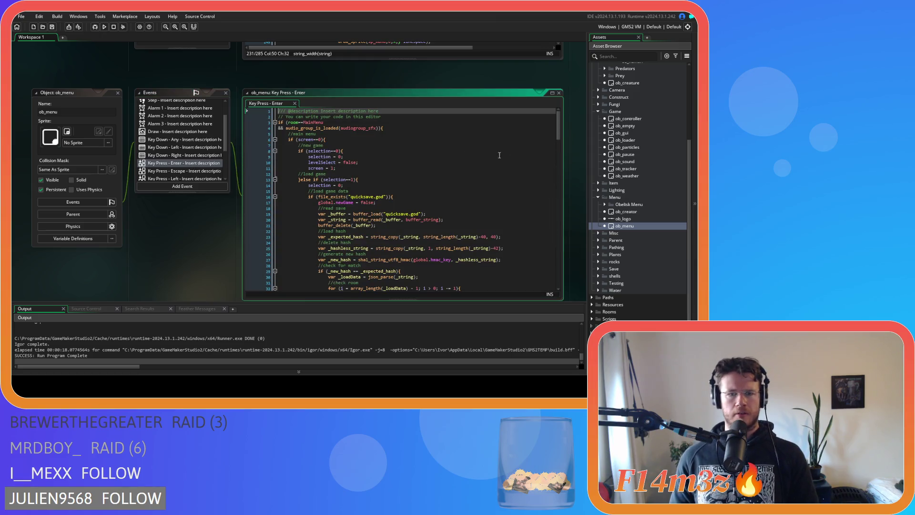
{"action": "scroll", "coordinate": [558, 132], "scroll_direction": "down", "scroll_amount": 13}
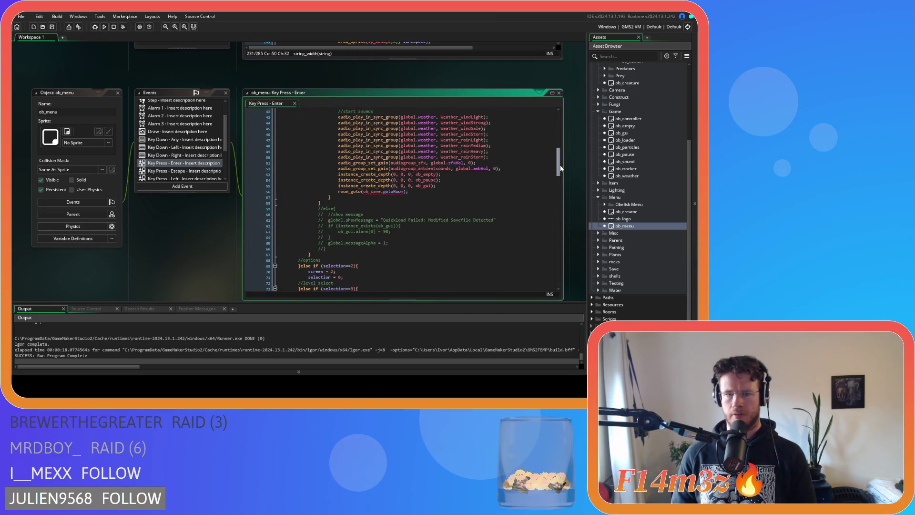
{"action": "left_click", "coordinate": [438, 192]}
{"action": "mouse_move", "coordinate": [560, 173]}
{"action": "left_mouse_down"}
{"action": "mouse_move", "coordinate": [551, 266]}
{"action": "mouse_move", "coordinate": [546, 253]}
{"action": "left_mouse_up"}
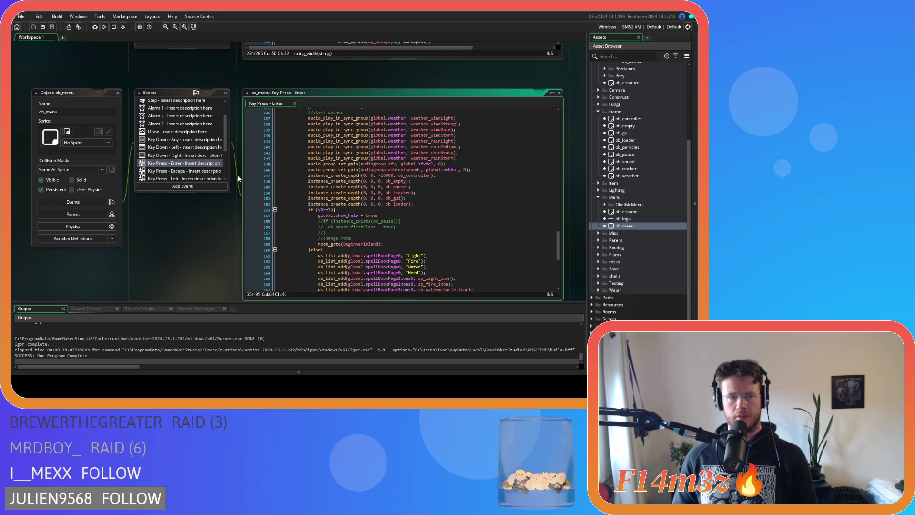
{"action": "scroll", "coordinate": [555, 222], "scroll_direction": "up", "scroll_amount": 9}
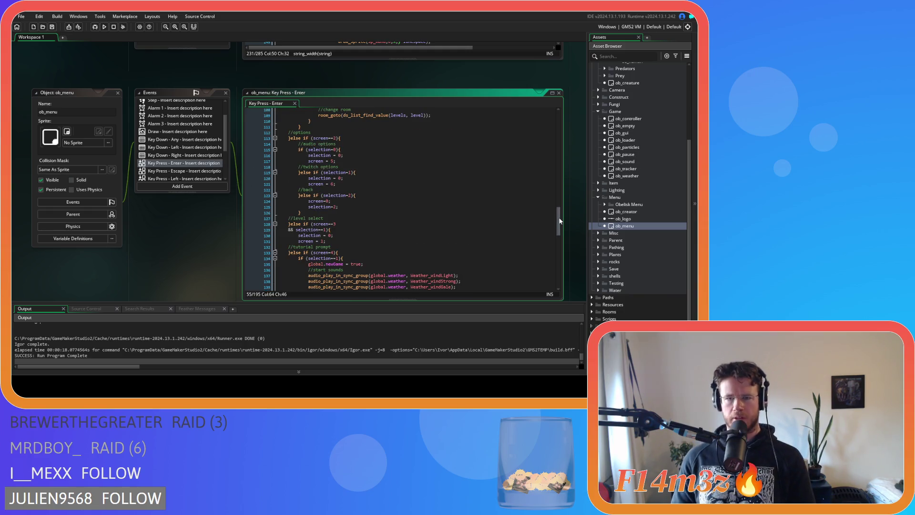
{"action": "scroll", "coordinate": [560, 221], "scroll_direction": "up", "scroll_amount": 9}
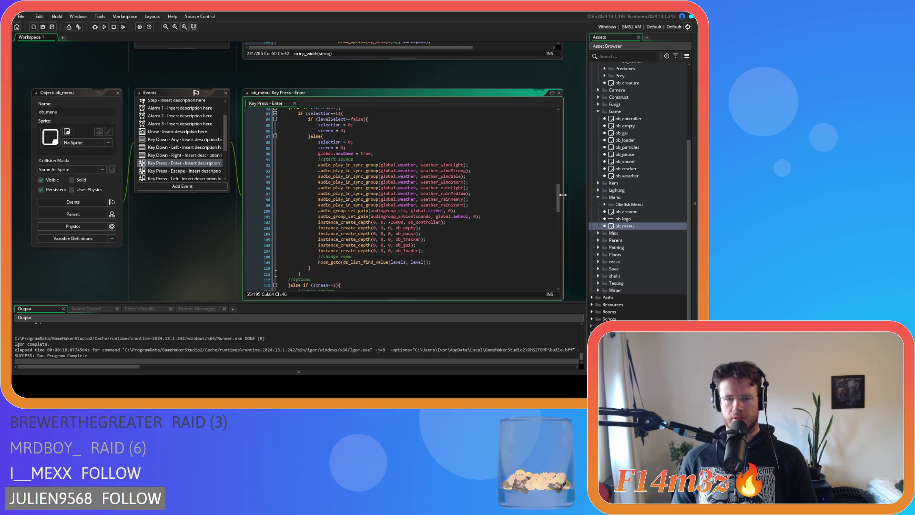
{"action": "scroll", "coordinate": [562, 196], "scroll_direction": "up", "scroll_amount": 17}
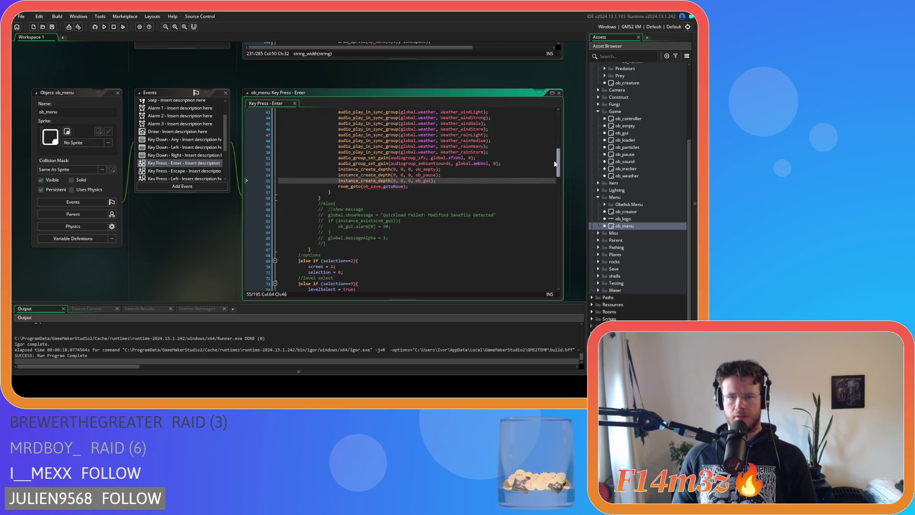
{"action": "left_click_drag", "start_coordinate": [383, 244], "coordinate": [446, 248]}
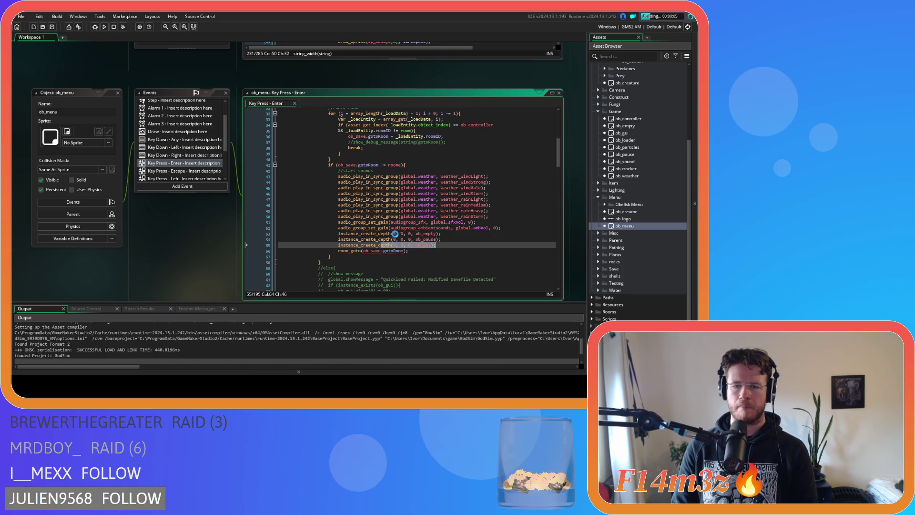
{"action": "mouse_move", "coordinate": [390, 236]}
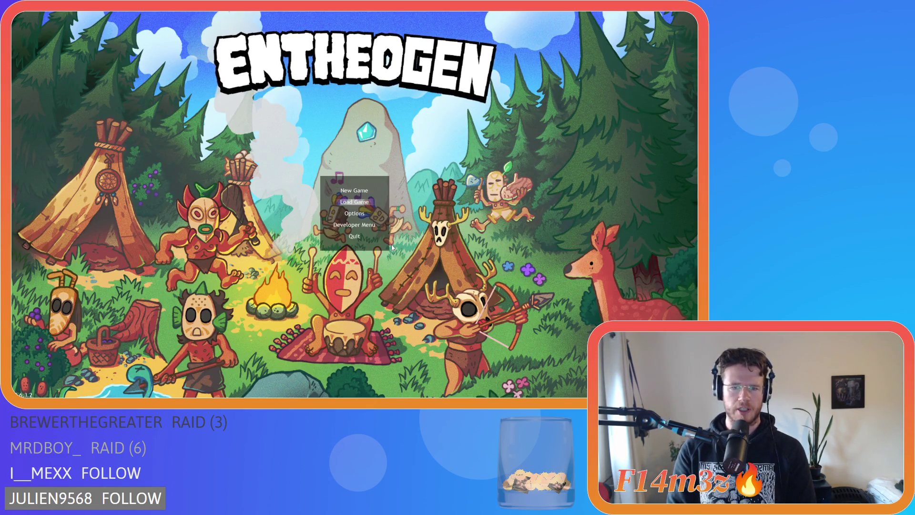
- Load the saved game, toggle the Tribe roster, pan the camp, and show villager name labels
{"action": "key", "text": "Return"}
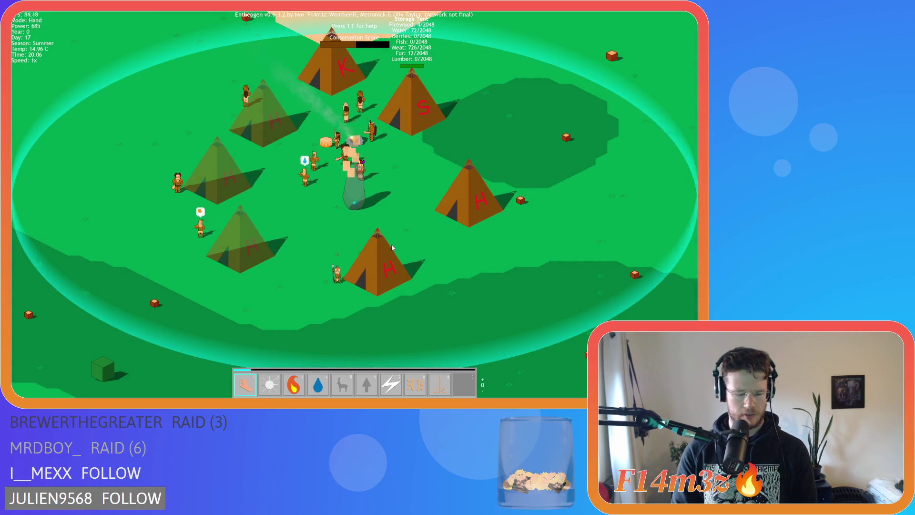
{"action": "key", "text": "t"}
{"action": "key", "text": "t"}
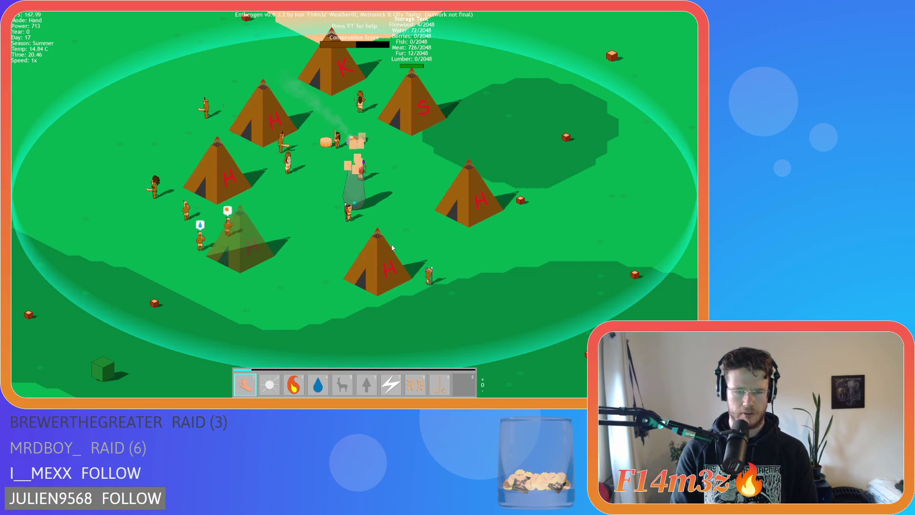
{"action": "key", "text": "t"}
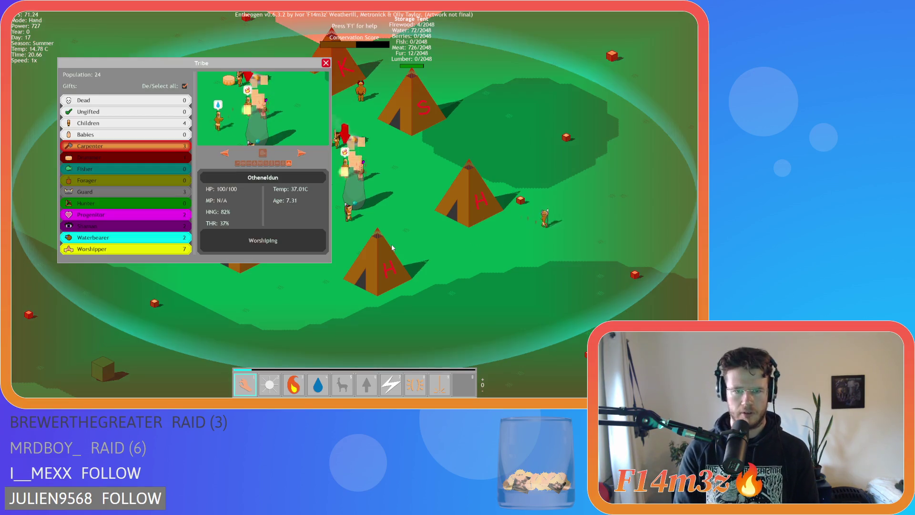
{"action": "key", "text": "t"}
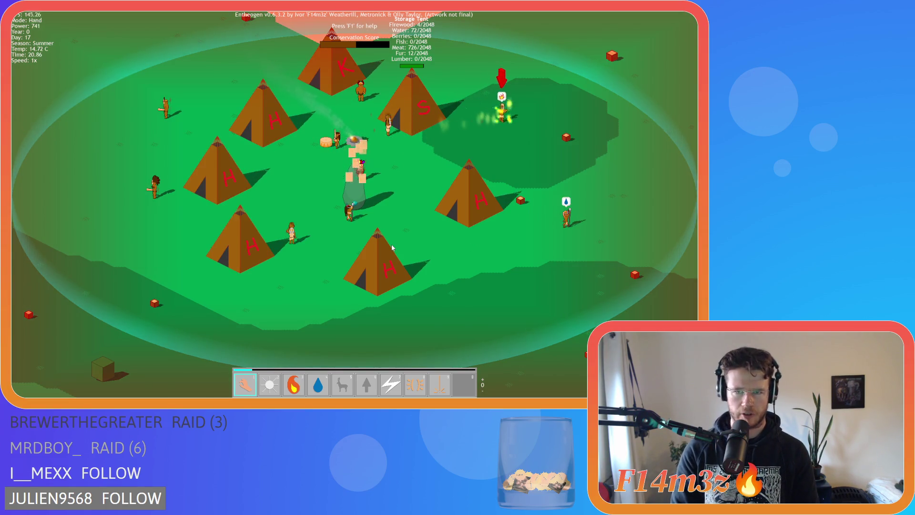
{"action": "scroll", "coordinate": [549, 206], "scroll_direction": "up", "scroll_amount": 5}
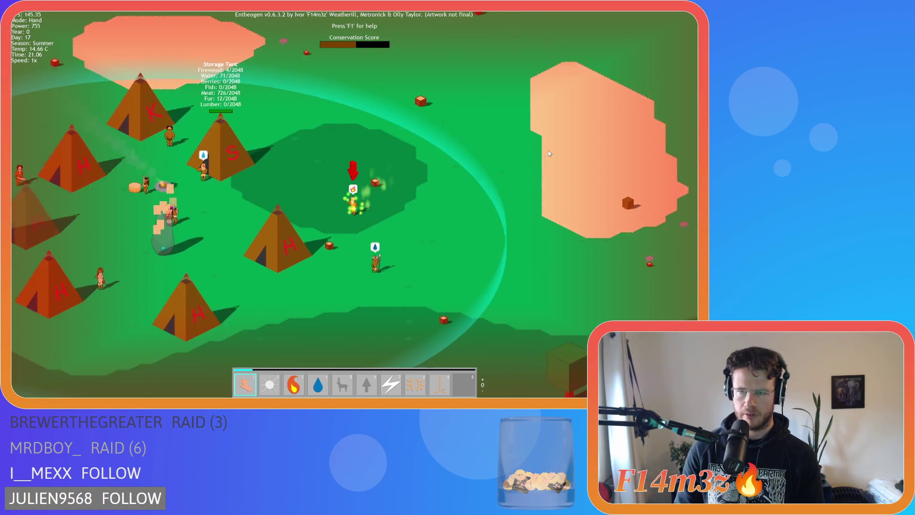
{"action": "key", "text": "a"}
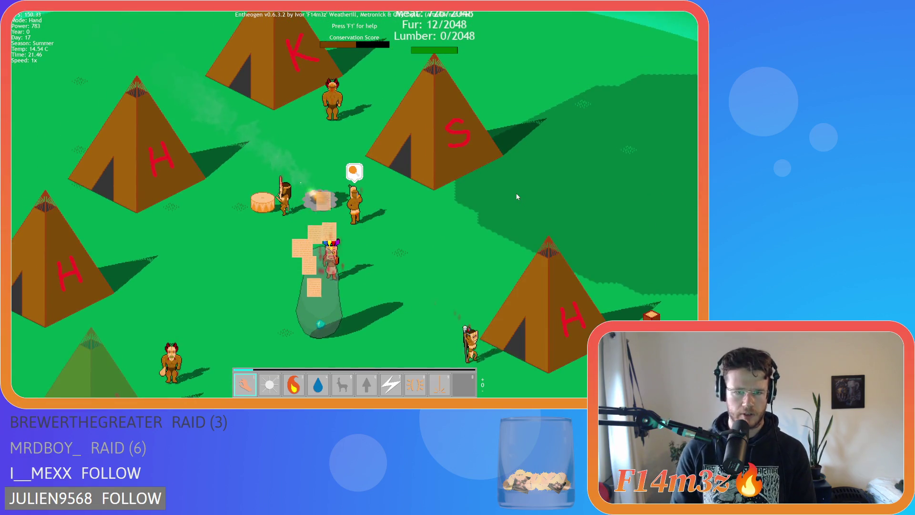
{"action": "scroll", "coordinate": [517, 197], "scroll_direction": "down", "scroll_amount": 5}
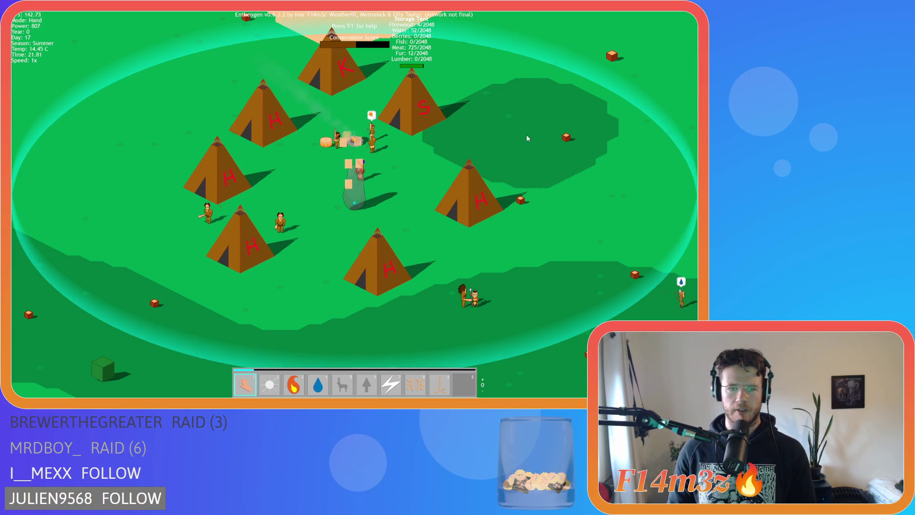
{"action": "key", "text": "alt"}
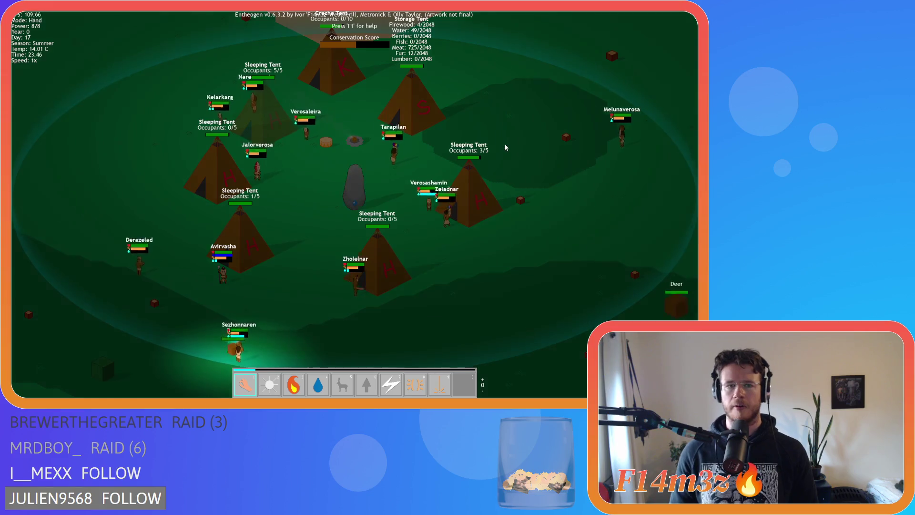
- Step through two villagers in the Tribe roster, close it, and ask to quit
{"action": "key", "text": "t"}
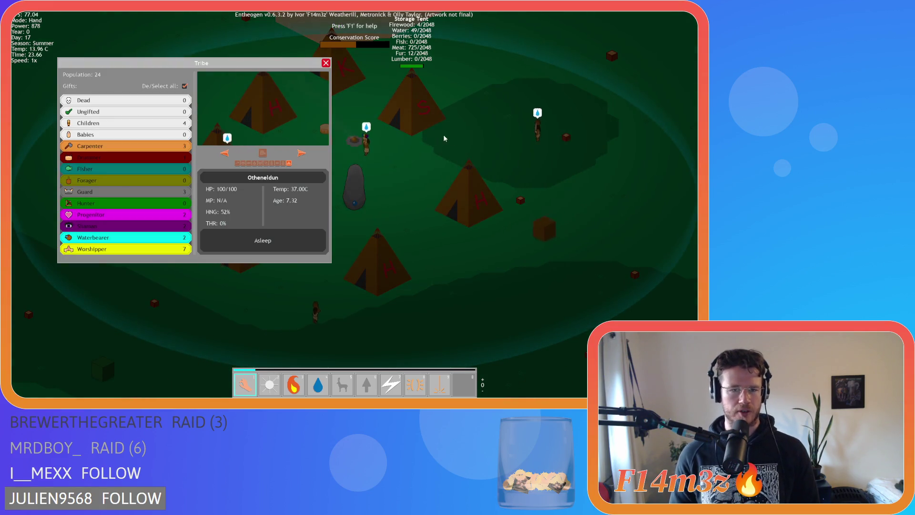
{"action": "left_click", "coordinate": [302, 153]}
{"action": "left_click", "coordinate": [302, 153]}
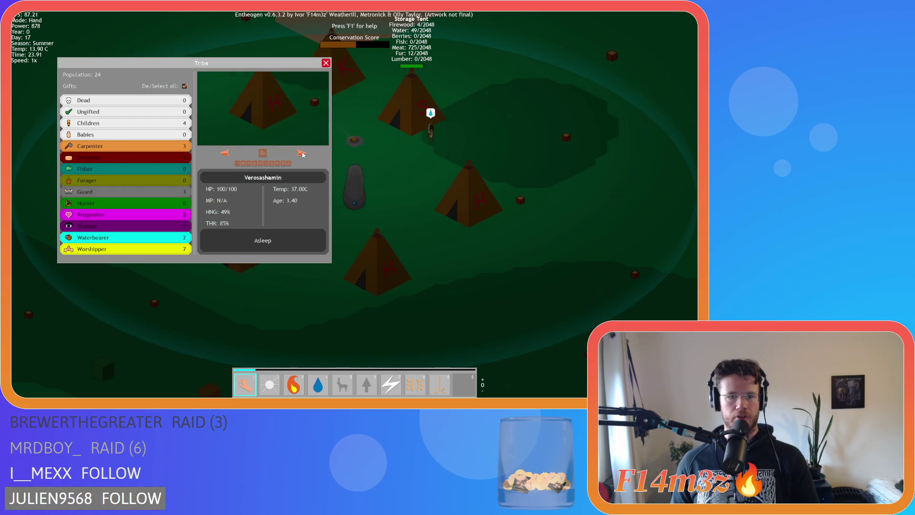
{"action": "left_click", "coordinate": [326, 63]}
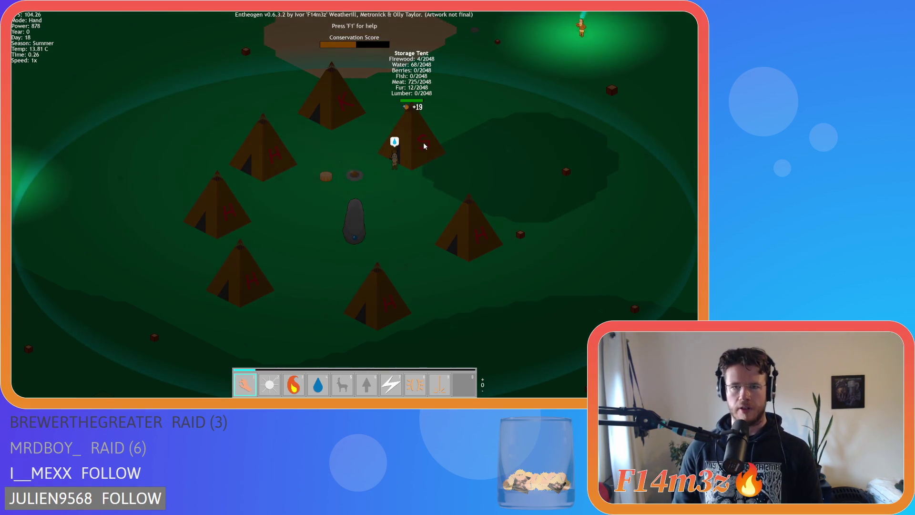
{"action": "key", "text": "Escape"}
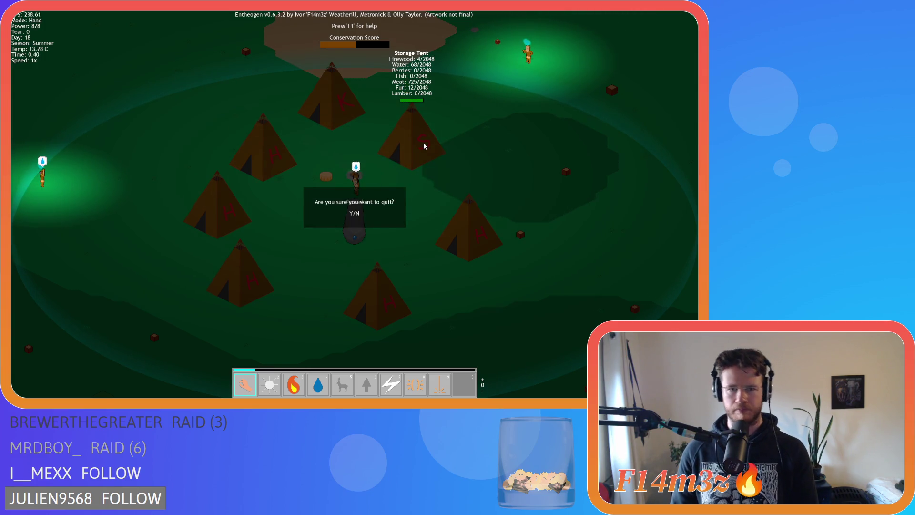
- Confirm quitting to the title, load the save again, and quickload it with F9
{"action": "key", "text": "y"}
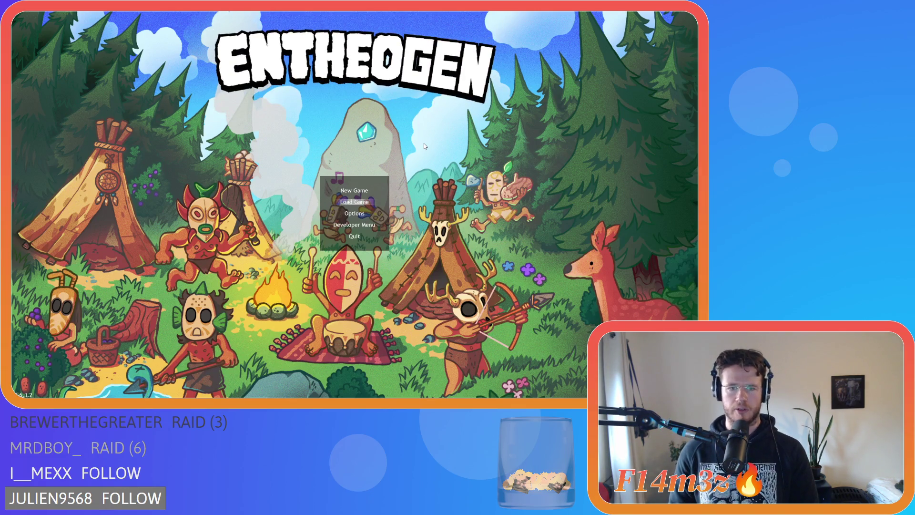
{"action": "key", "text": "Return"}
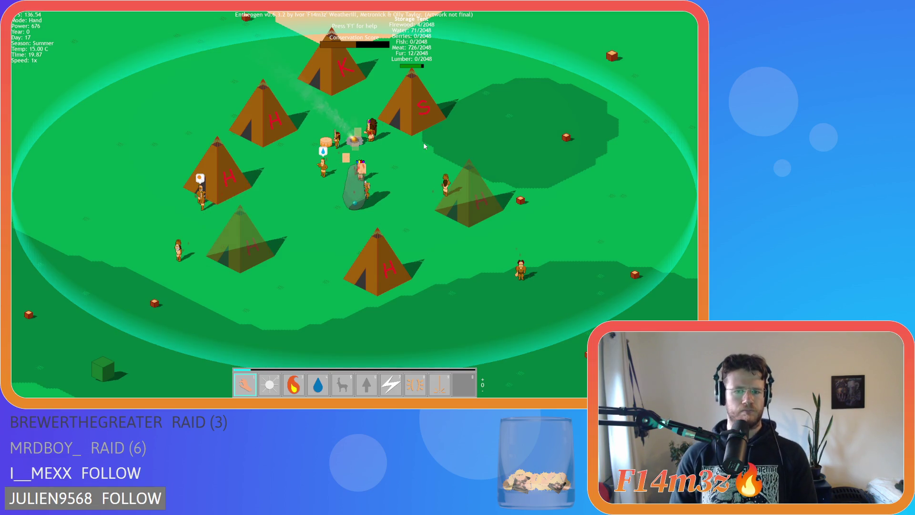
{"action": "key", "text": "F9"}
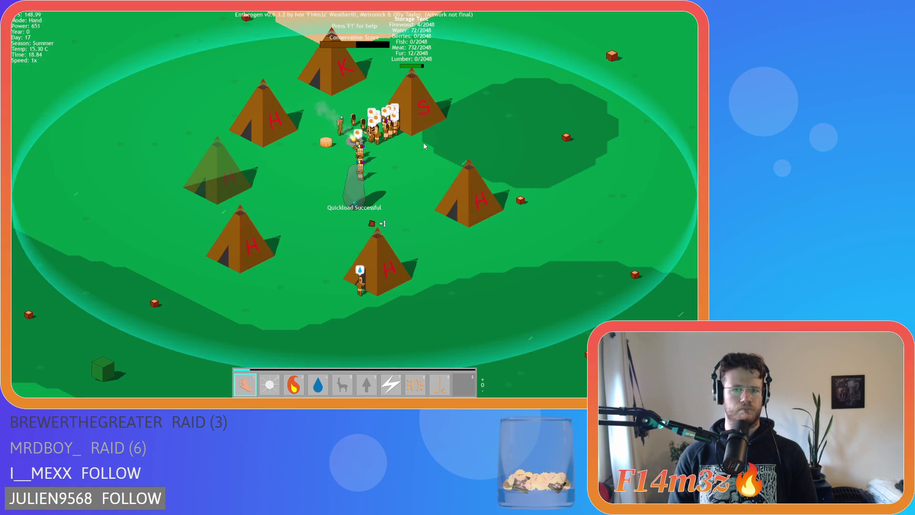